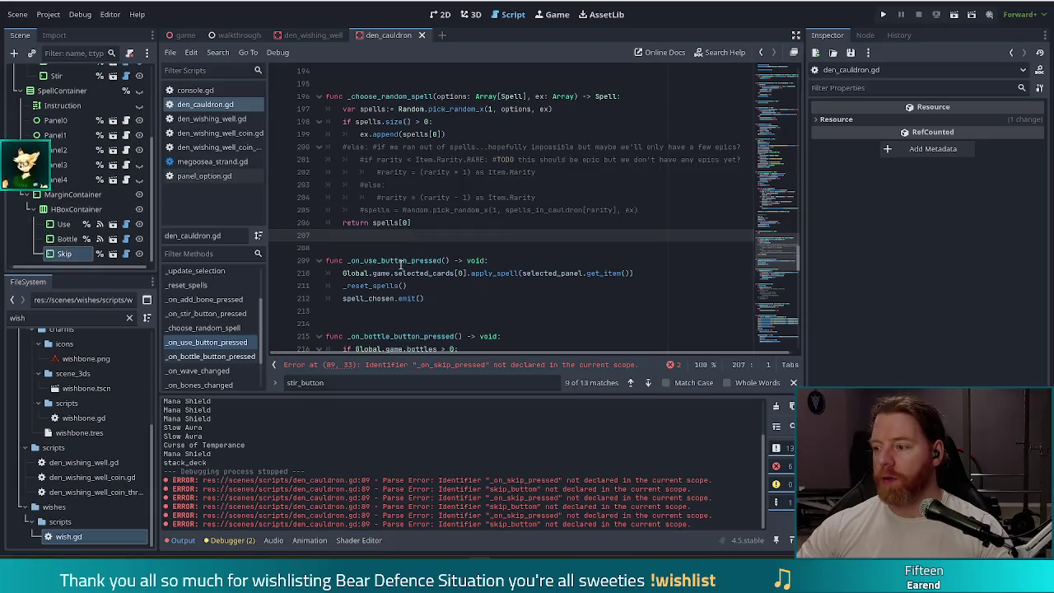
# Move through den_cauldron.gd and jump to the _reset_spells function definition
pyautogui.moveTo(366, 294)
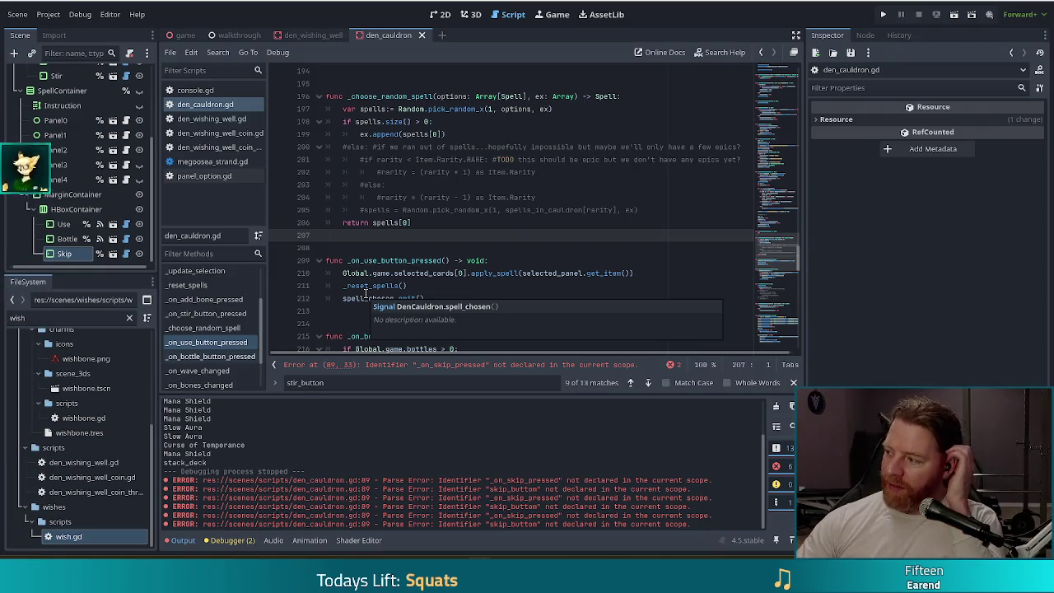
pyautogui.press('Down')
pyautogui.click(426, 234)
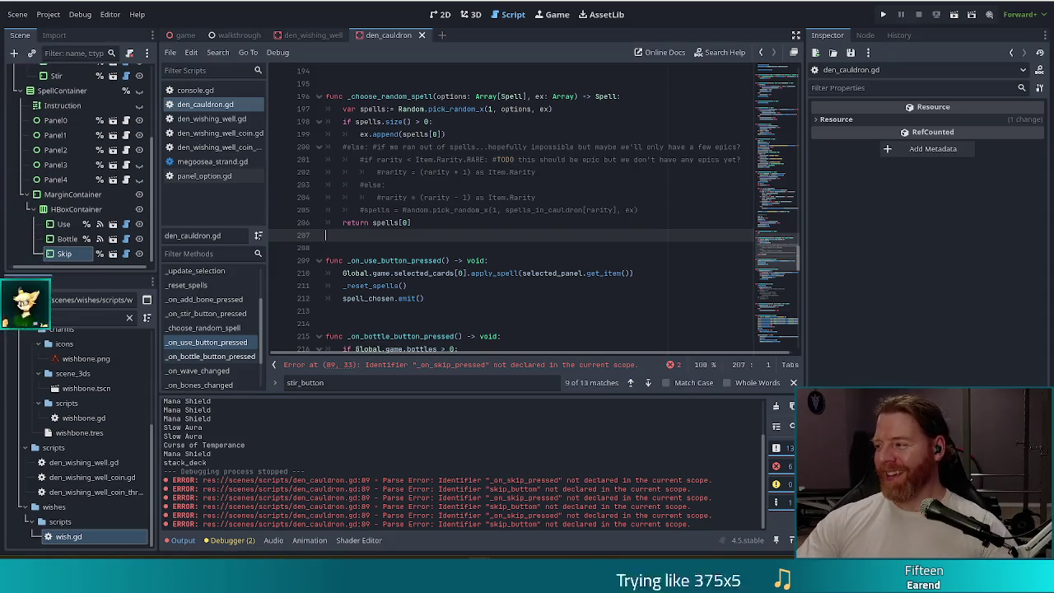
pyautogui.click(435, 244)
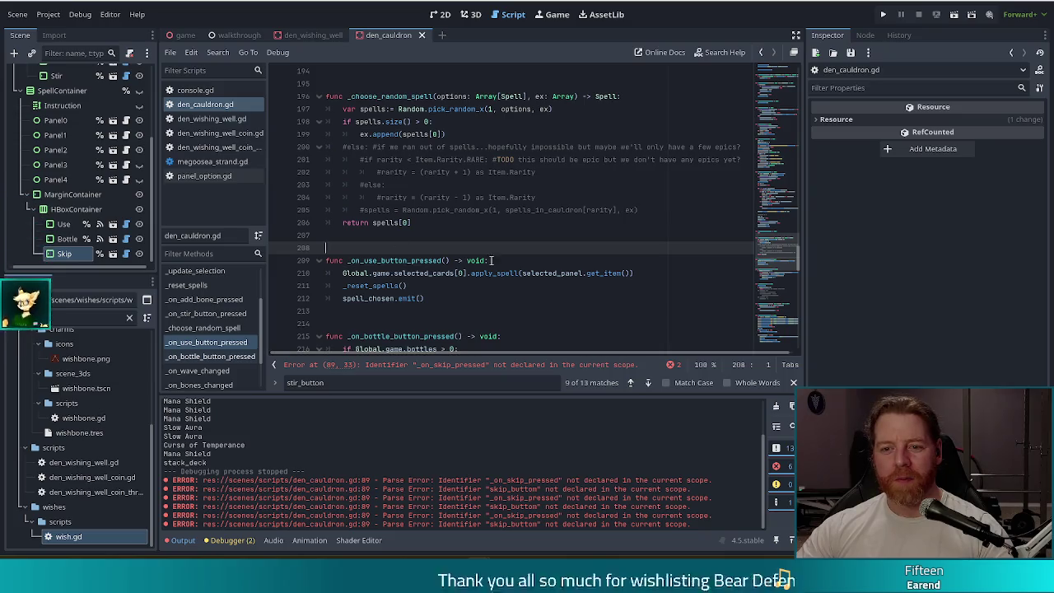
pyautogui.click(433, 223)
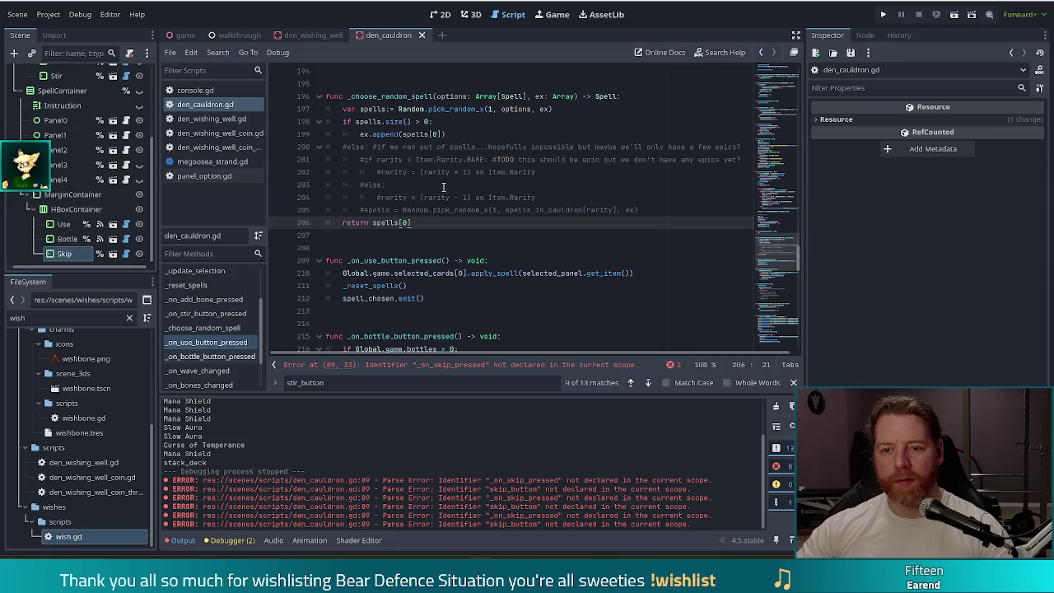
pyautogui.click(462, 299)
pyautogui.click(416, 285)
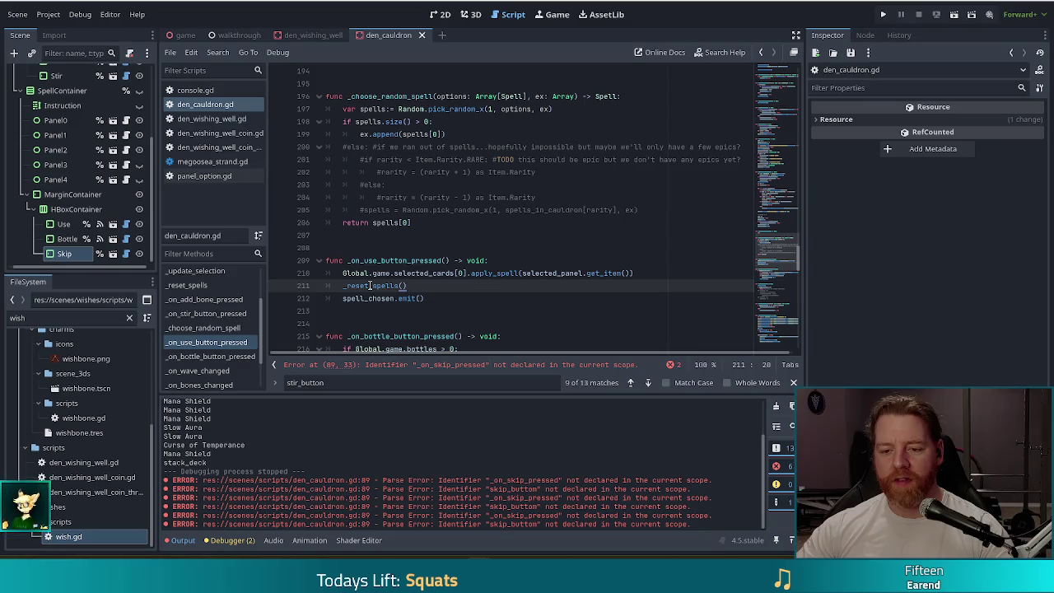
pyautogui.keyDown('ctrl'); pyautogui.click(370, 285); pyautogui.keyUp('ctrl')
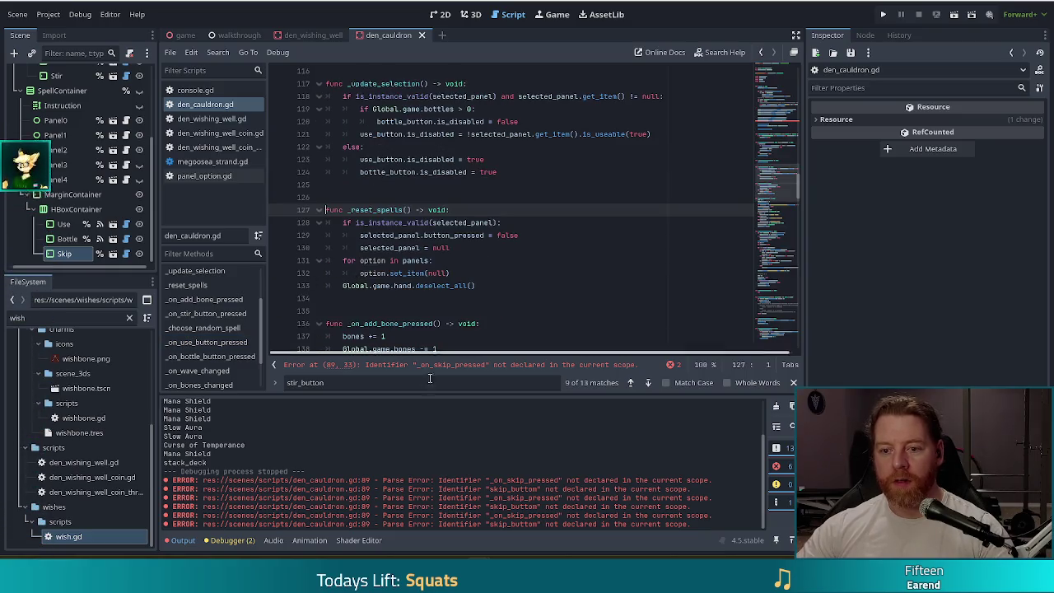
# Add spell_container.hide() on a new line after deselect_all() in _reset_spells
pyautogui.click(557, 287)
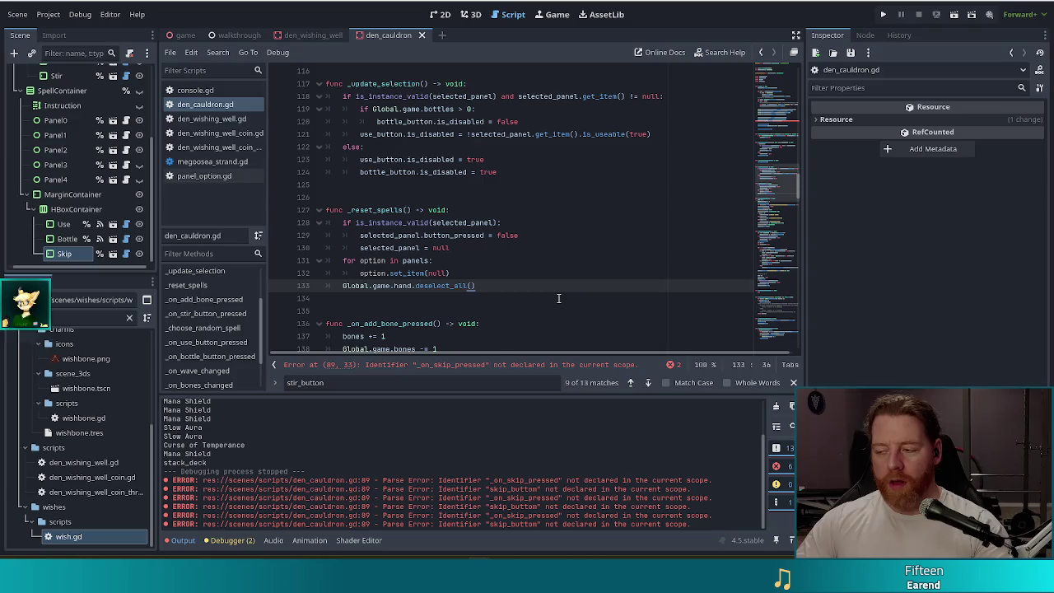
pyautogui.press('Return')
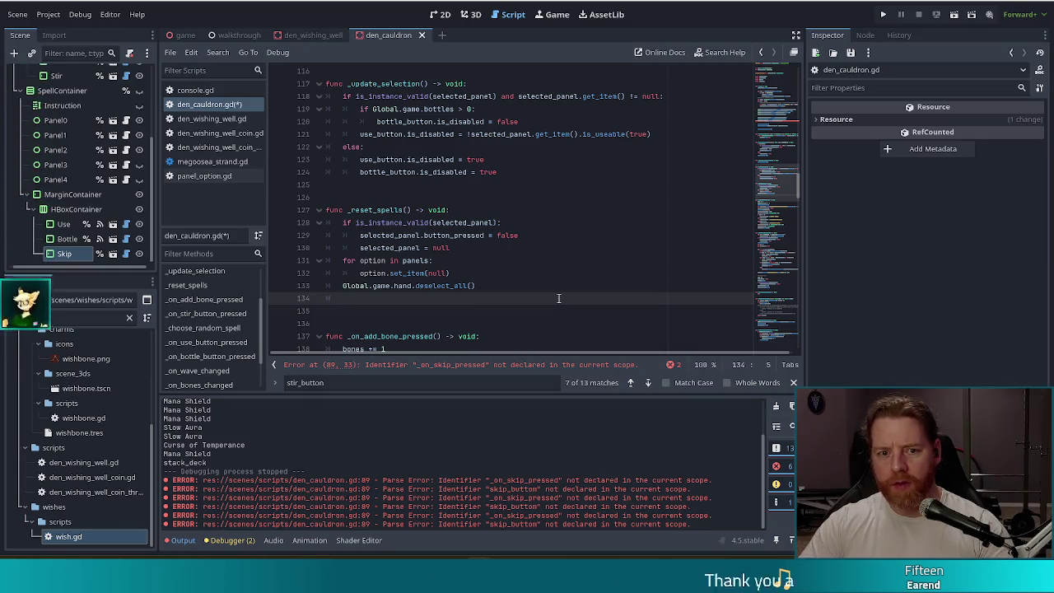
pyautogui.write('spell')
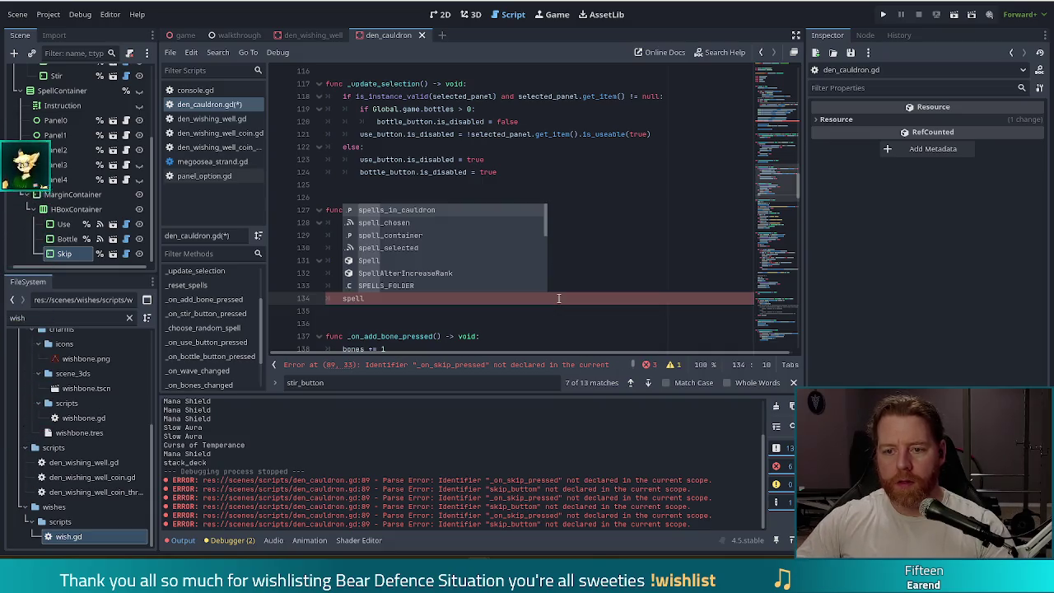
pyautogui.press('Down')
pyautogui.press('Down')
pyautogui.press('Return')
pyautogui.write('.hi')
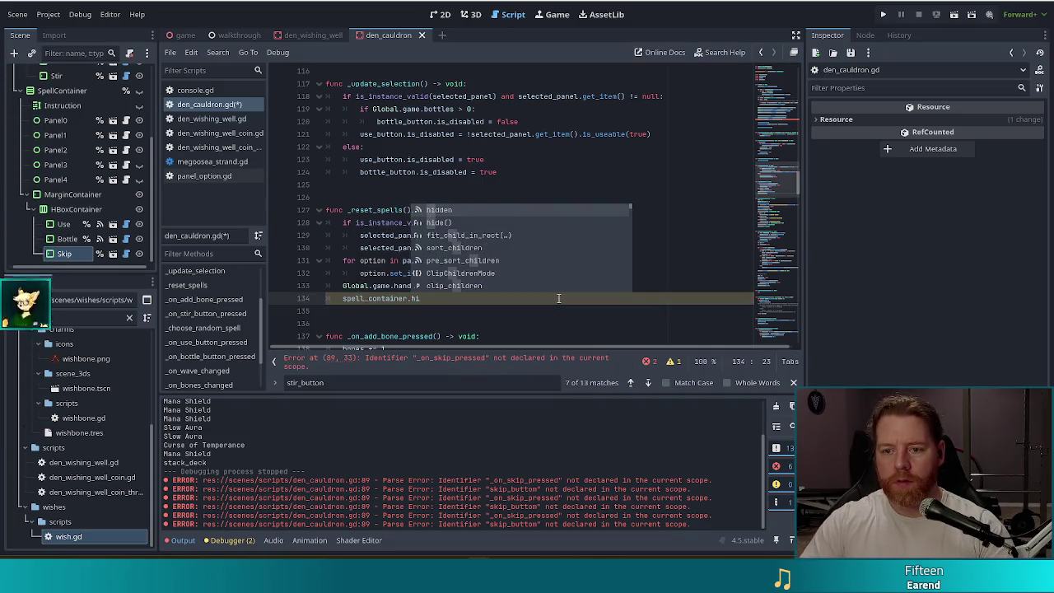
pyautogui.press('Down')
pyautogui.press('Return')
pyautogui.press('Return')
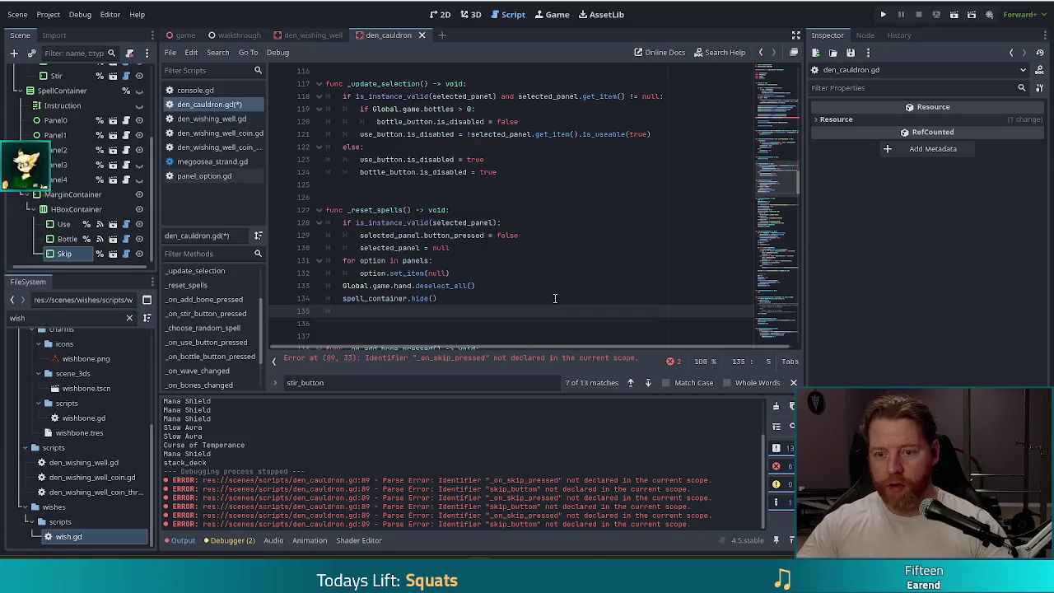
# Add stir_container.show() below it and save den_cauldron.gd
pyautogui.write('stir')
pyautogui.press('Down')
pyautogui.press('Down')
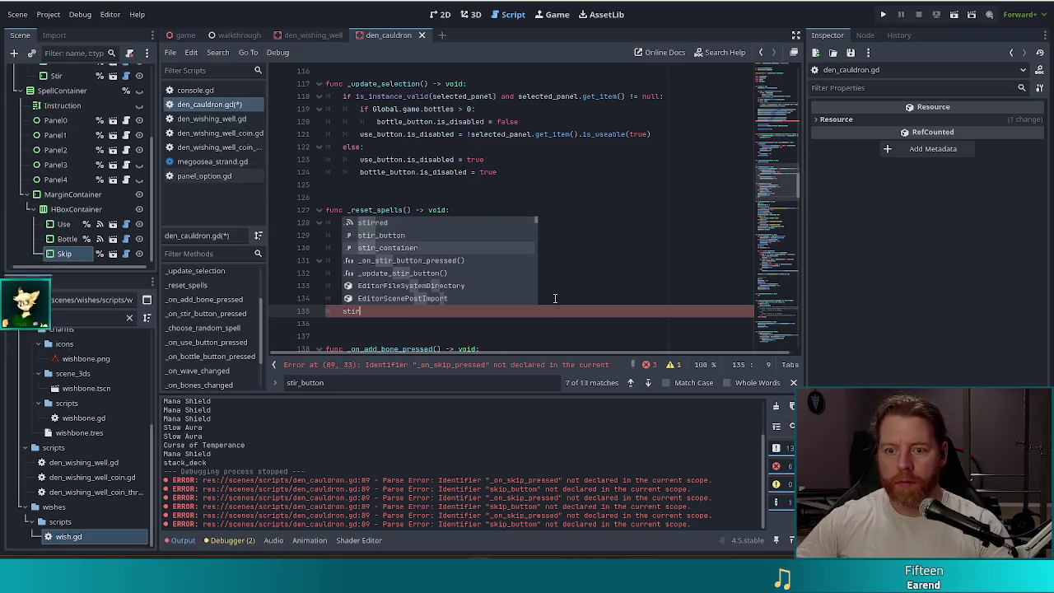
pyautogui.press('Return')
pyautogui.write('.sho')
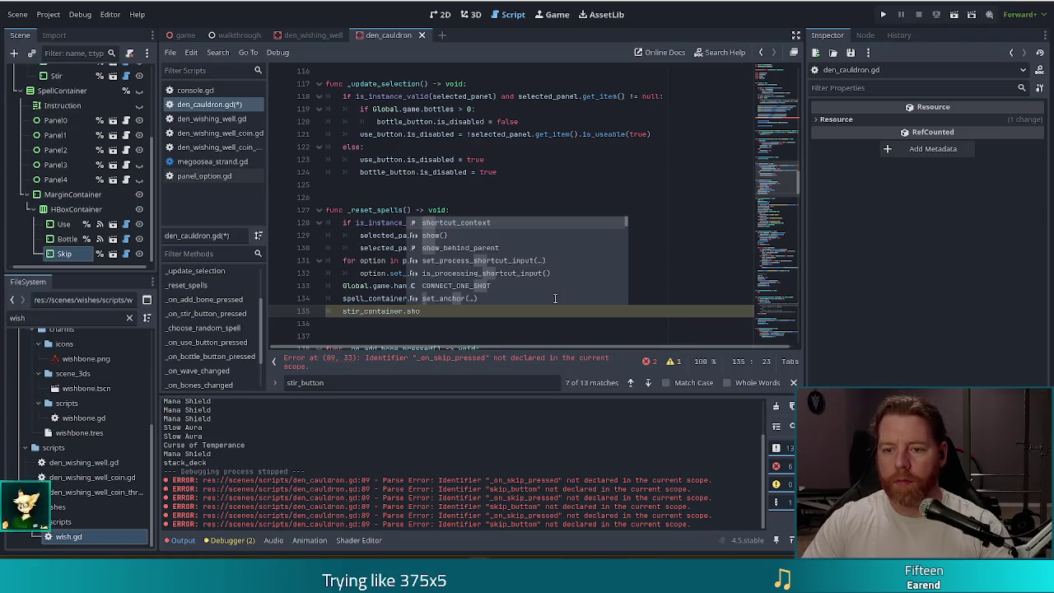
pyautogui.write('w(')
pyautogui.press('Return')
pyautogui.hotkey('ctrl', 's')
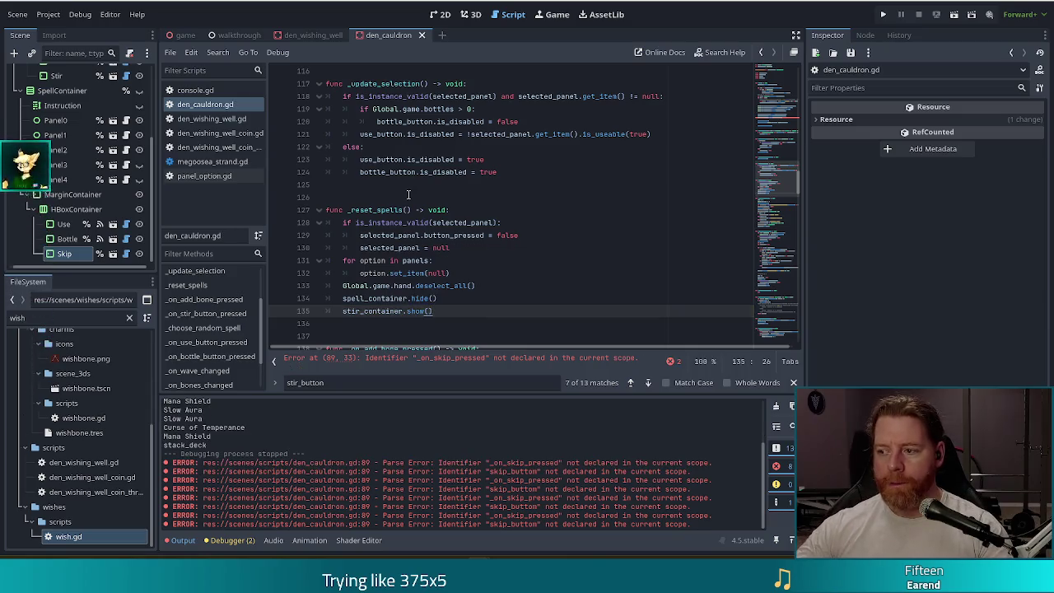
pyautogui.scroll(-2, 211, 373)
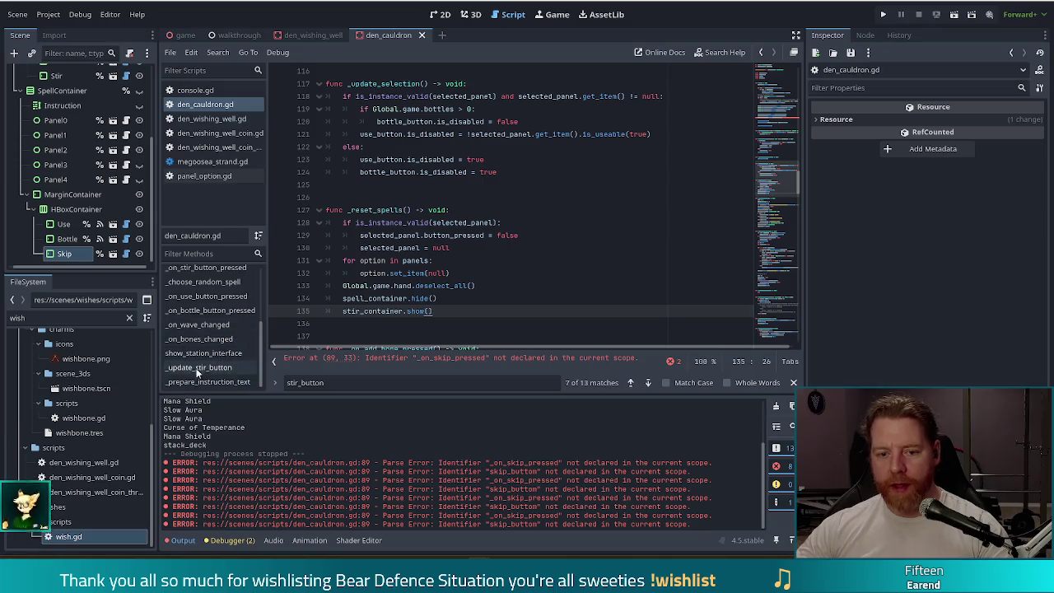
# Rename the erroring skip handler to _on_skip_button_pressed at line 89 and save
pyautogui.scroll(1, 235, 327)
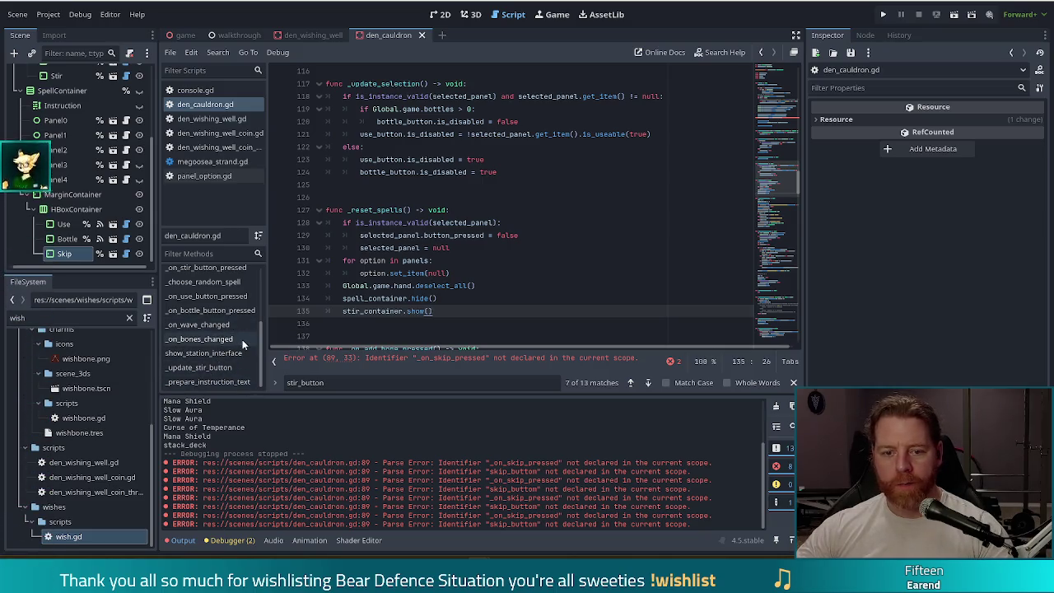
pyautogui.scroll(2, 233, 318)
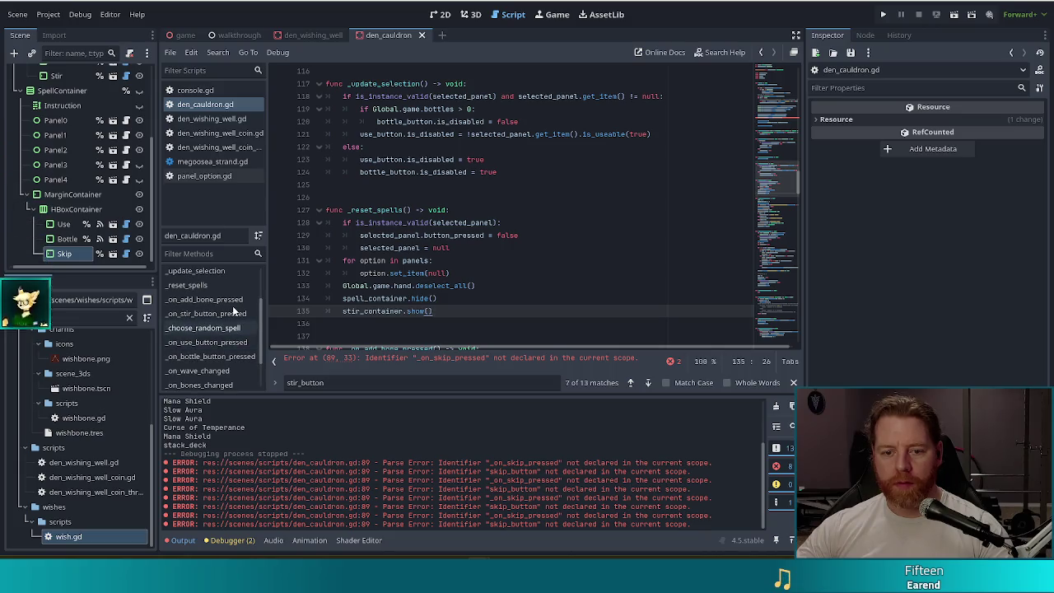
pyautogui.scroll(3, 233, 311)
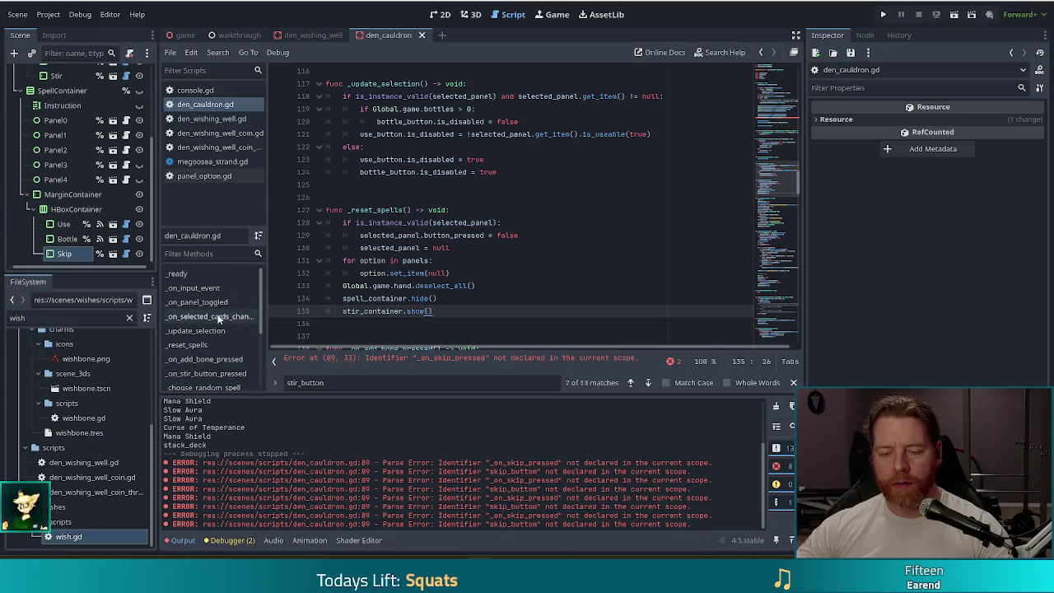
pyautogui.click(517, 224)
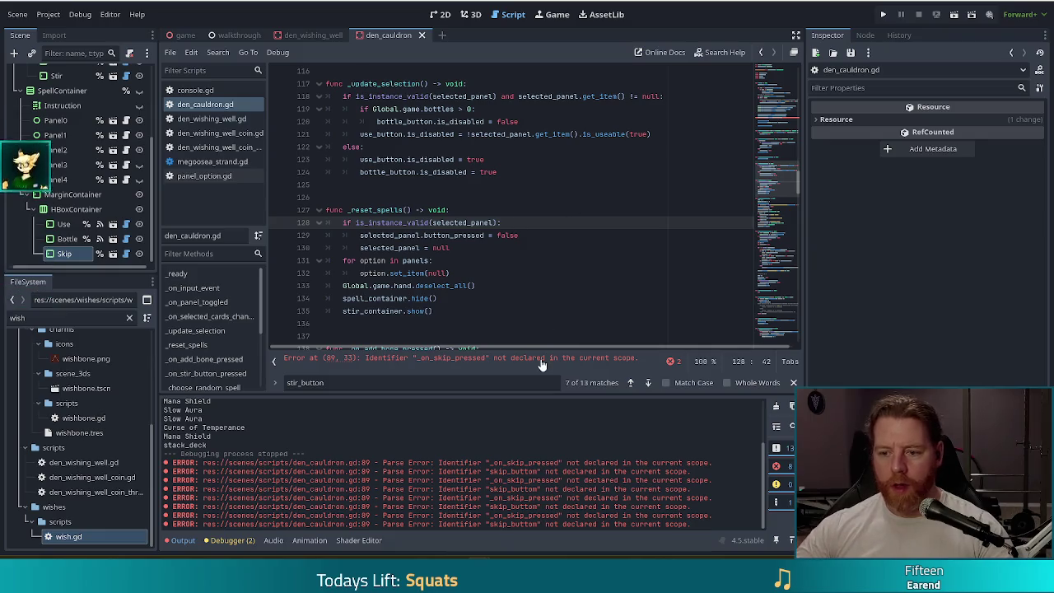
pyautogui.click(535, 360)
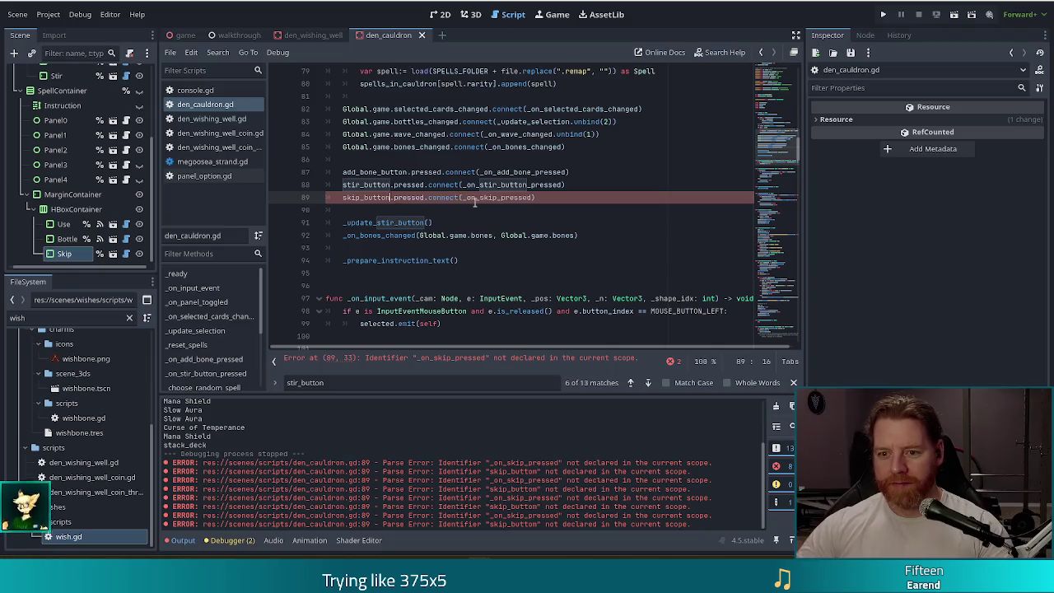
pyautogui.click(500, 197)
pyautogui.write('button_')
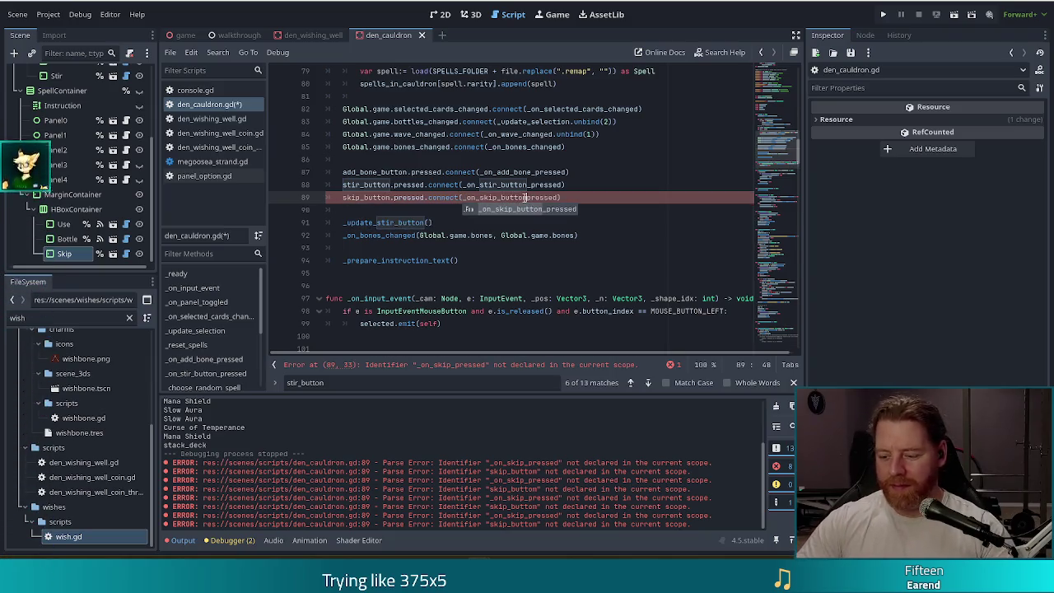
pyautogui.hotkey('ctrl', 's')
# Replace pass with _reset_spells() in the skip handler, save, and run the project
pyautogui.keyDown('ctrl'); pyautogui.click(534, 201); pyautogui.keyUp('ctrl')
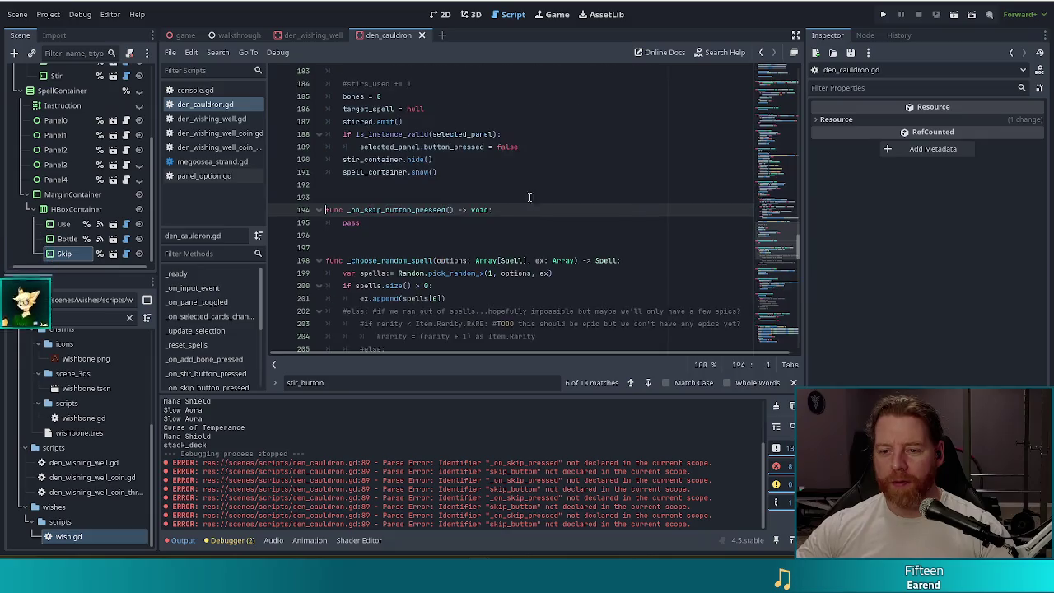
pyautogui.doubleClick(372, 222)
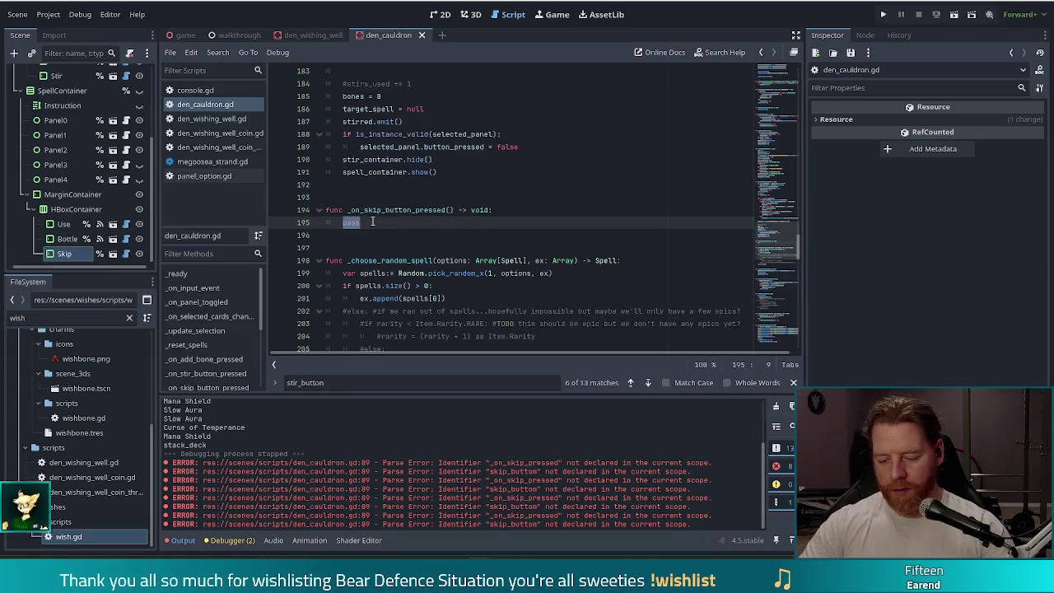
pyautogui.write('_res')
pyautogui.press('Return')
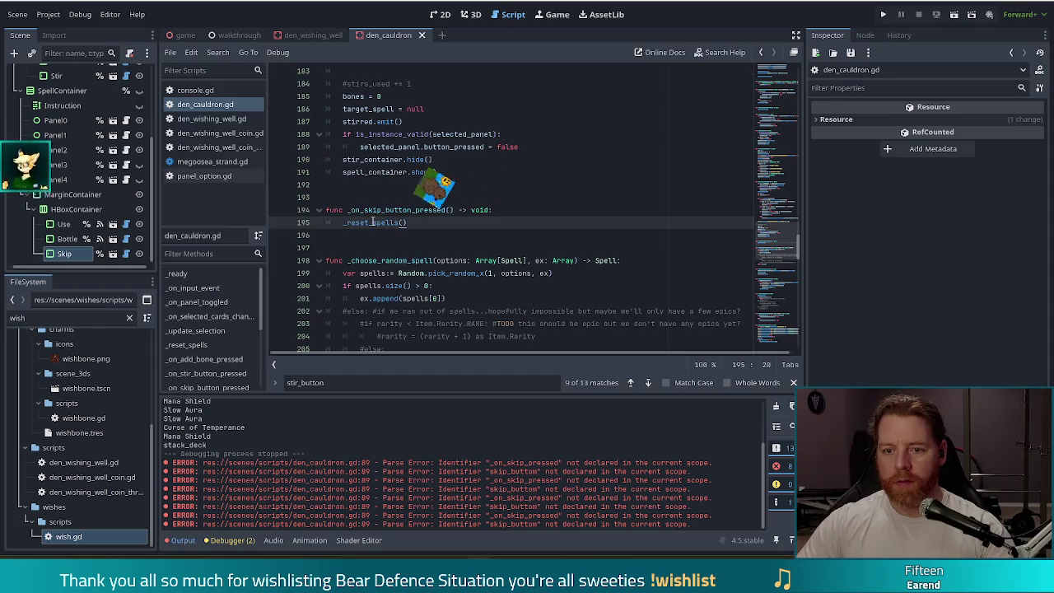
pyautogui.hotkey('ctrl', 's')
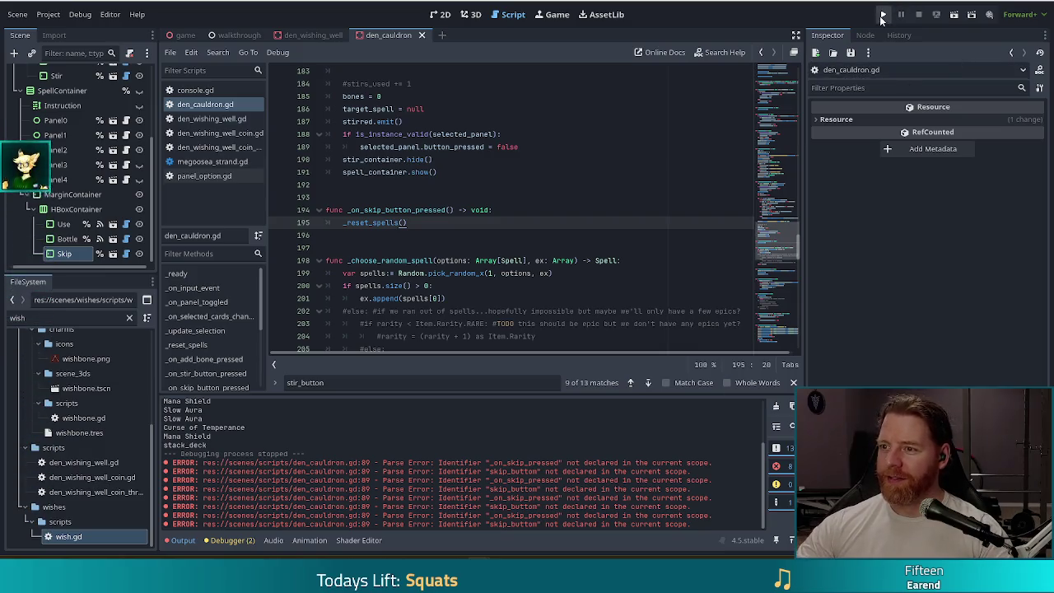
pyautogui.click(883, 17)
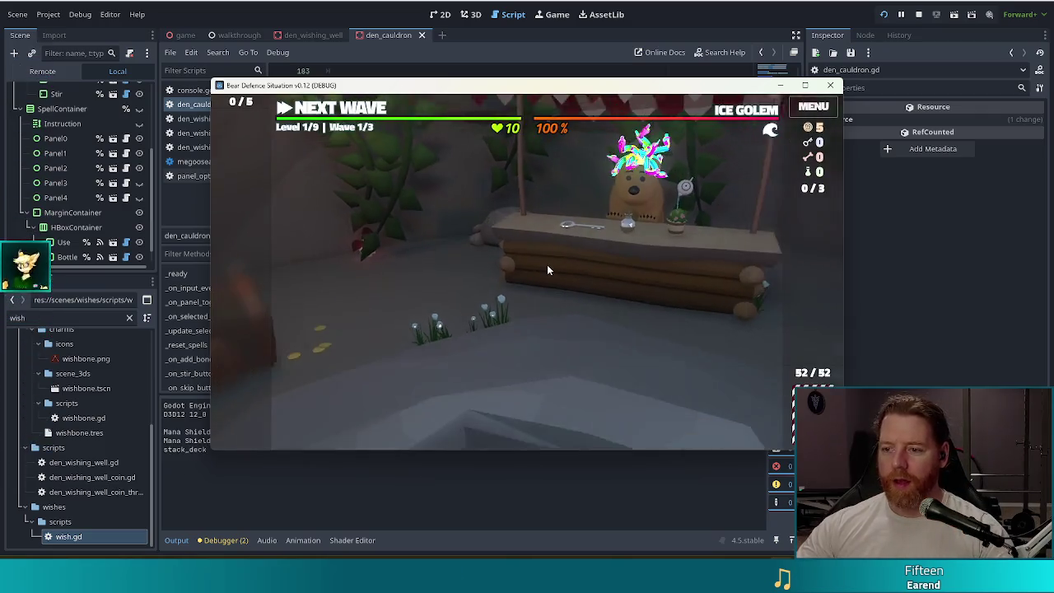
# Enter the 'test kit' console command in the running game
pyautogui.press('`')
pyautogui.write('test ')
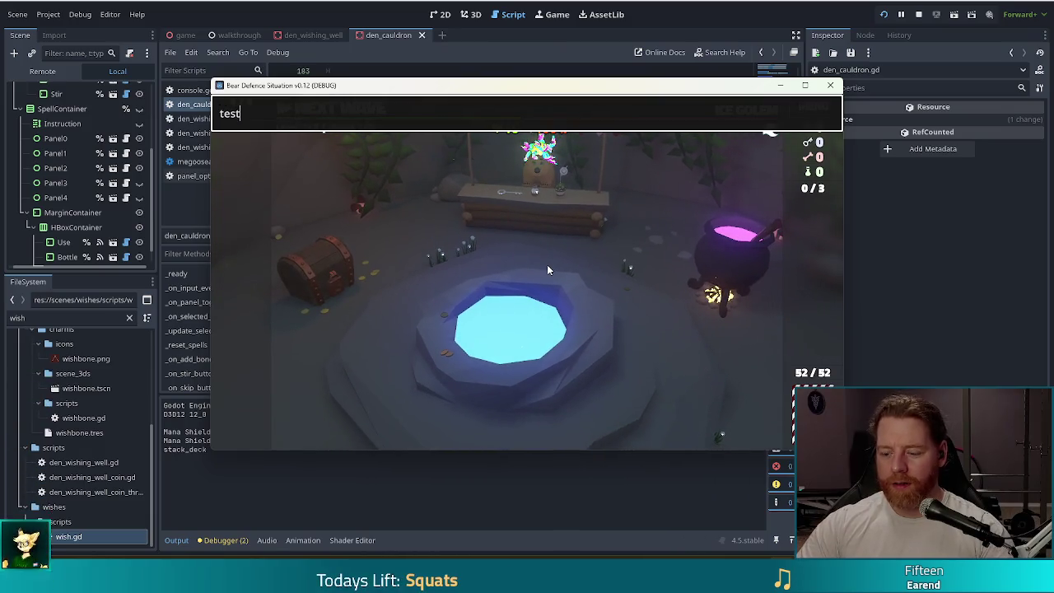
pyautogui.write('kit')
pyautogui.press('Return')
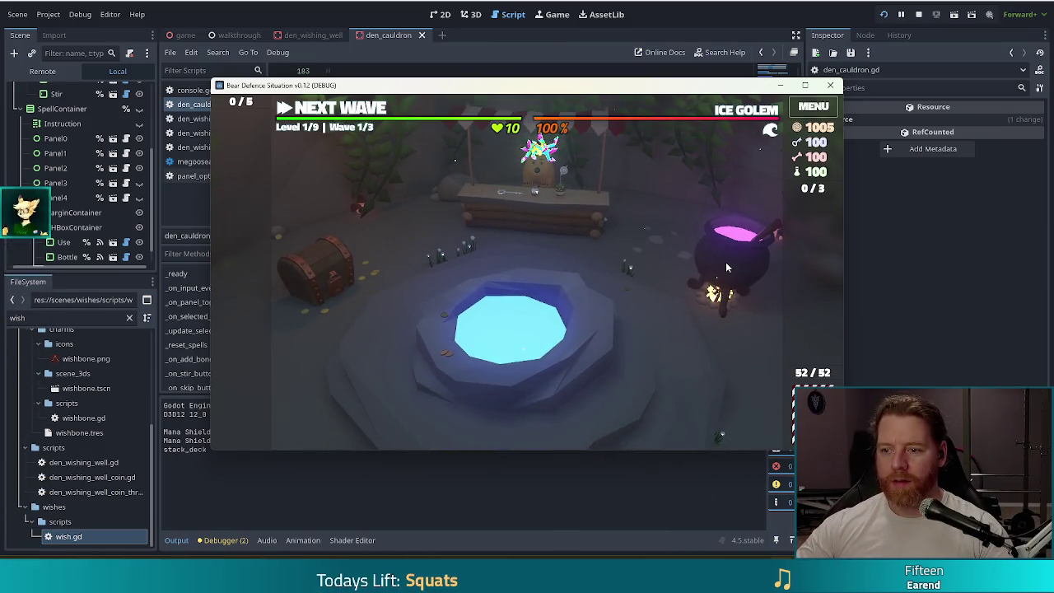
# In the cauldron, add a bone, stir, skip the three spells, then close the game
pyautogui.click(726, 262)
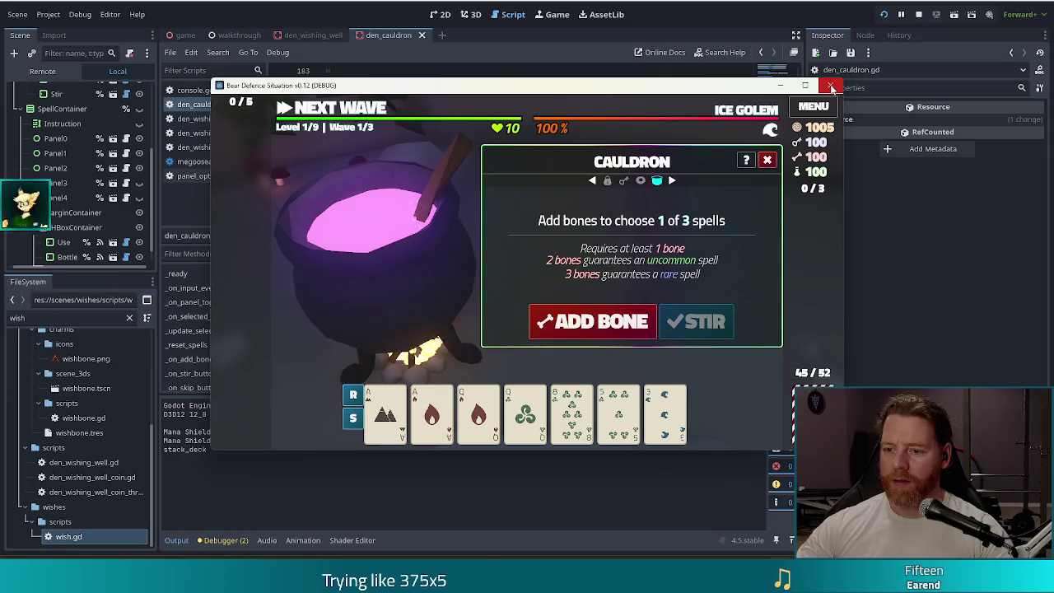
pyautogui.click(593, 322)
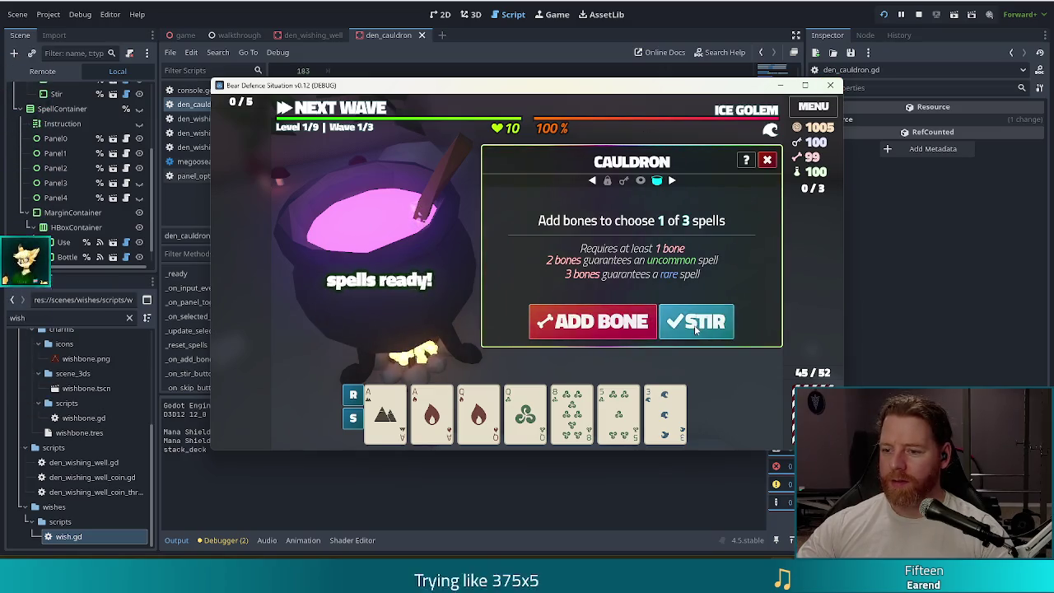
pyautogui.click(696, 326)
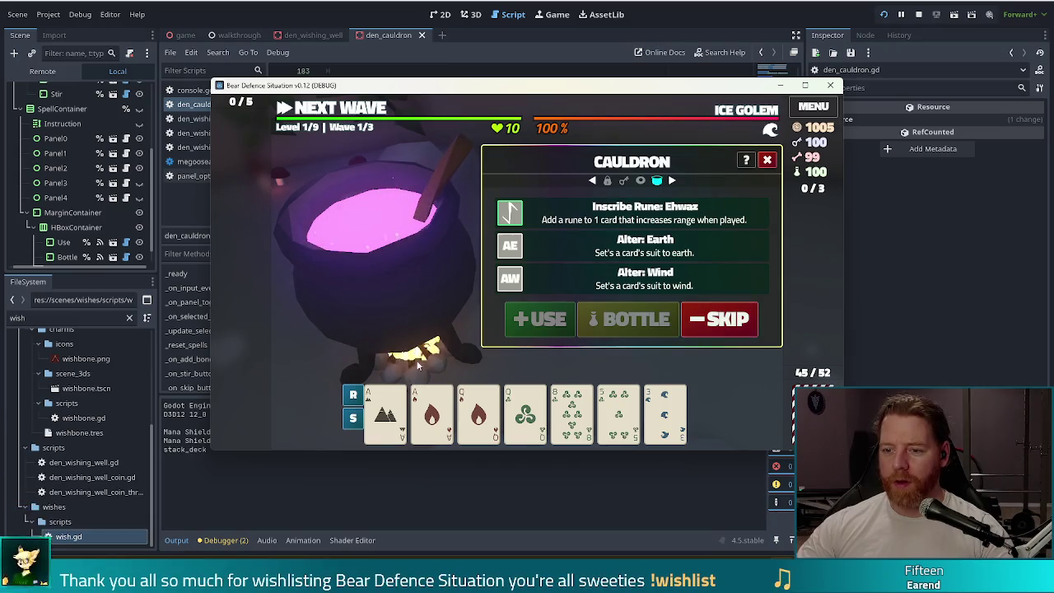
pyautogui.click(730, 324)
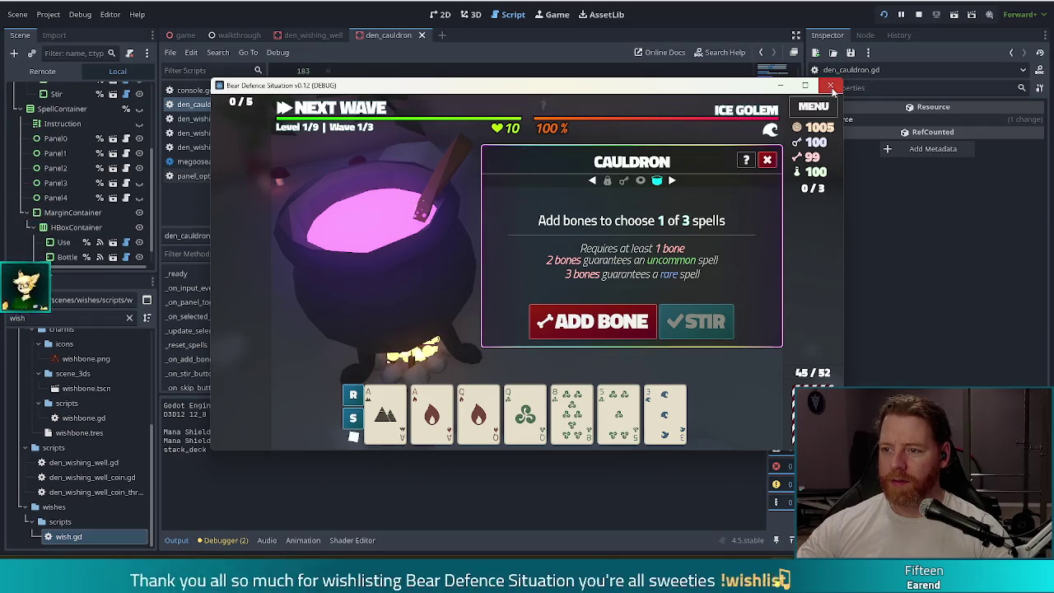
pyautogui.click(830, 84)
pyautogui.click(490, 285)
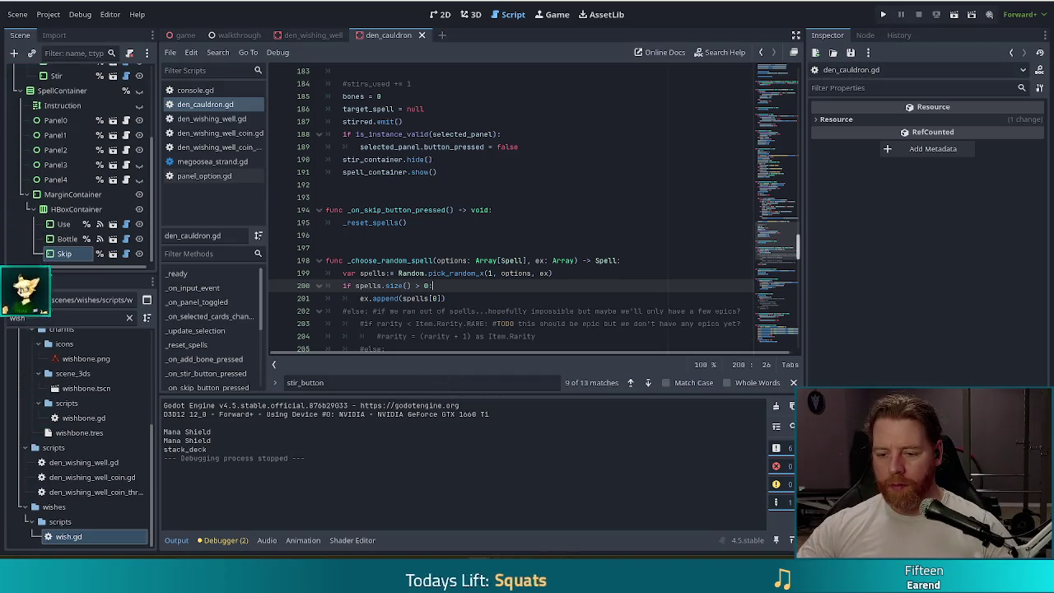
pyautogui.moveTo(480, 589)
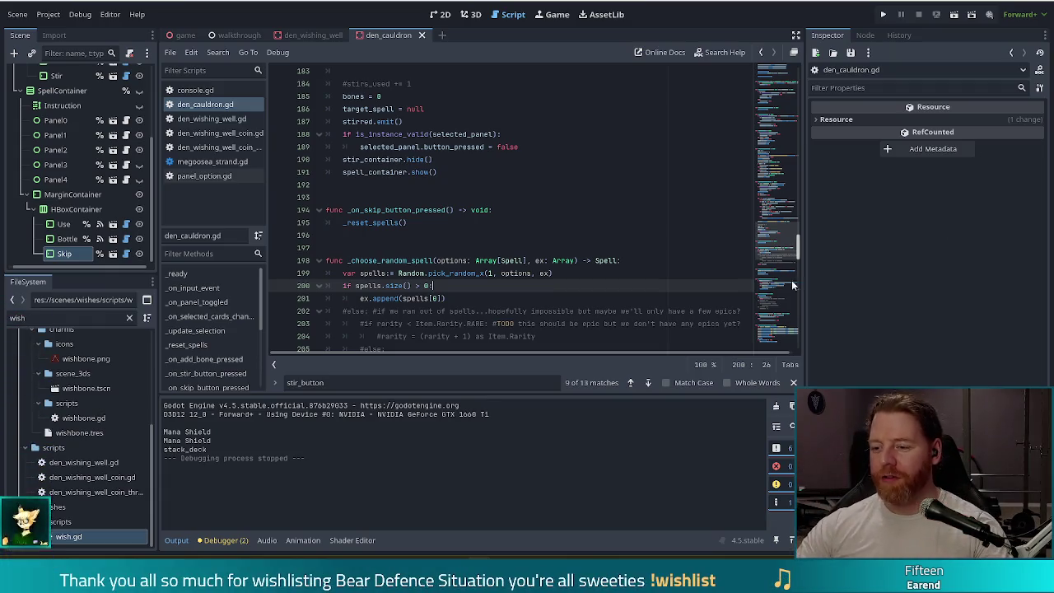
pyautogui.click(883, 15)
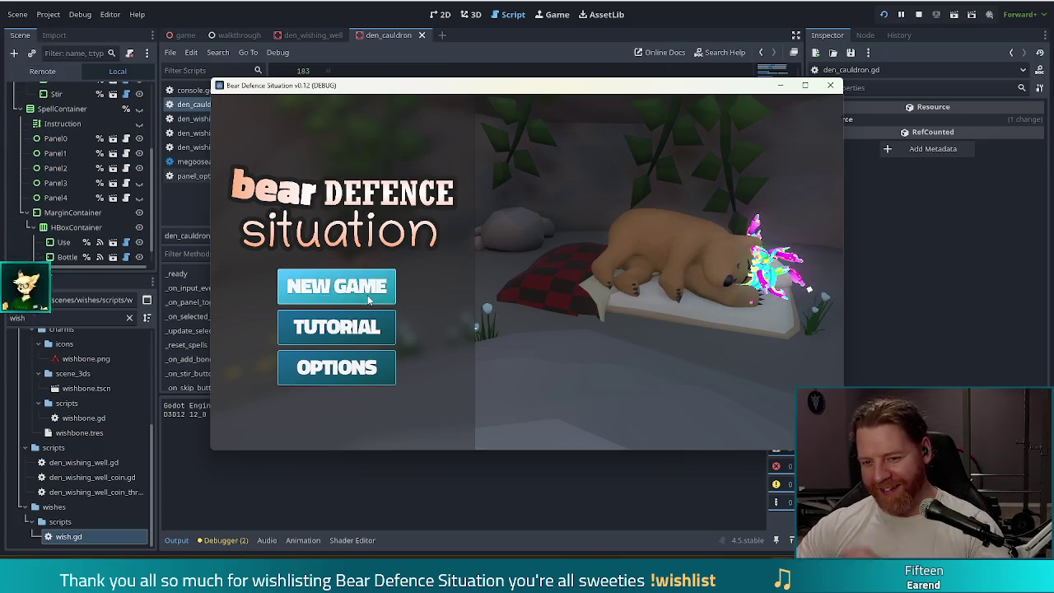
# Start a new game from the Bear Defence Situation title menu
pyautogui.click(352, 285)
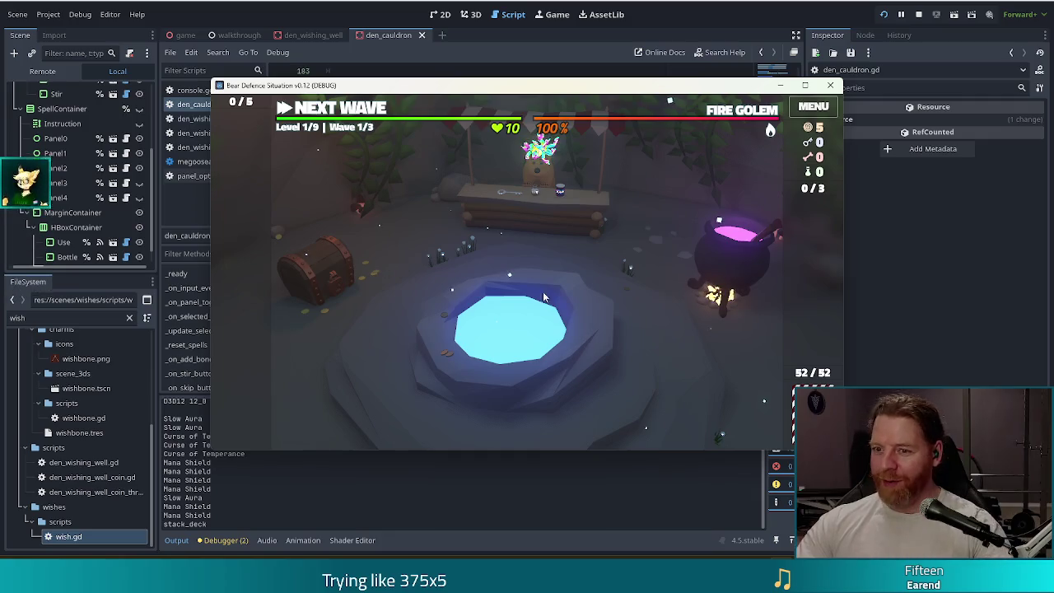
# Run test_kit at the cauldron, then add a bone, stir and skip the spells
pyautogui.click(783, 384)
pyautogui.press('`')
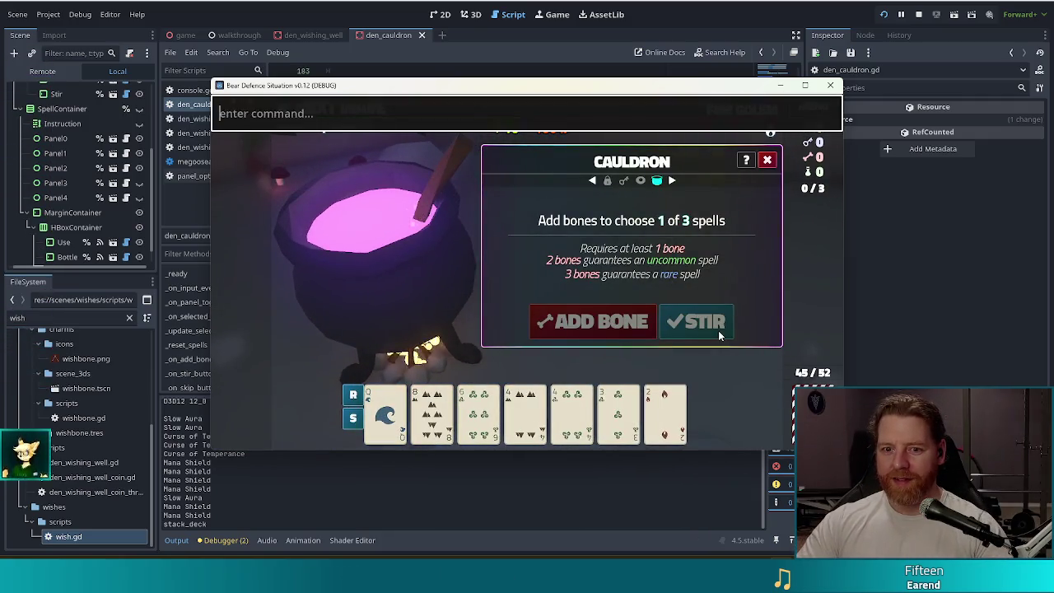
pyautogui.write('test_kit')
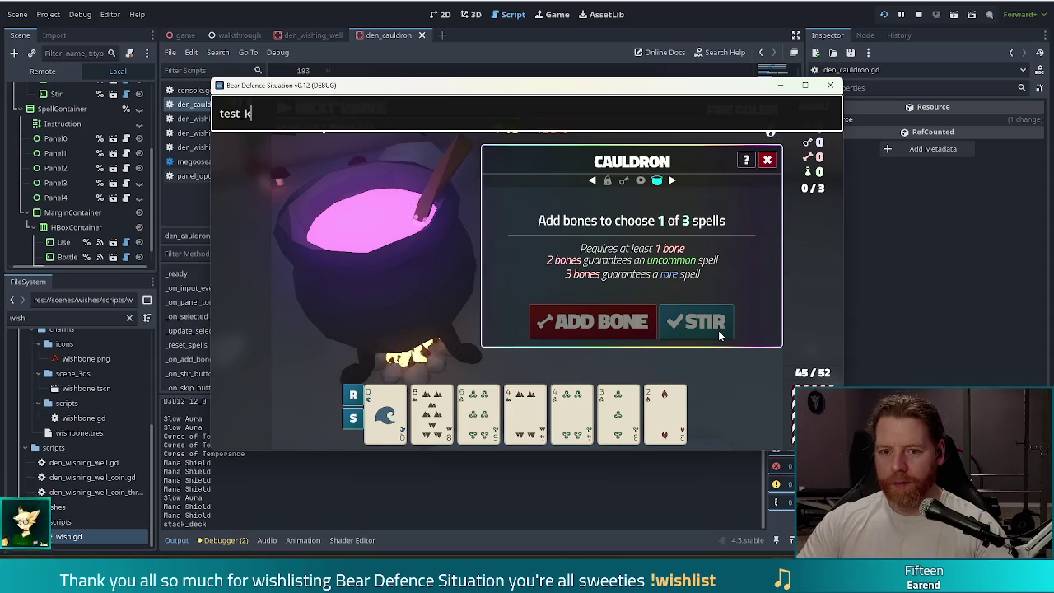
pyautogui.press('Return')
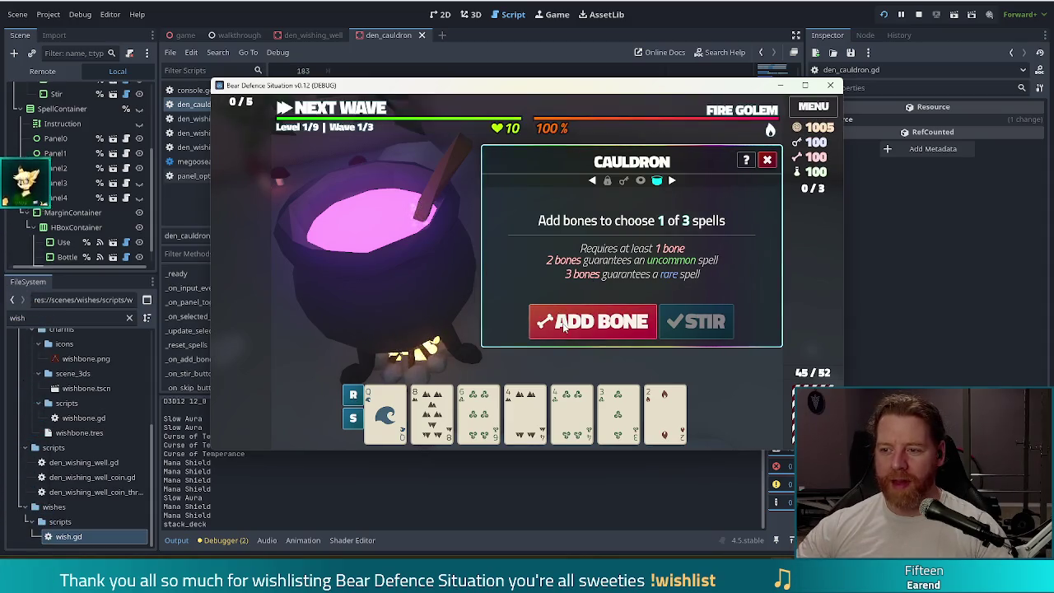
pyautogui.click(597, 321)
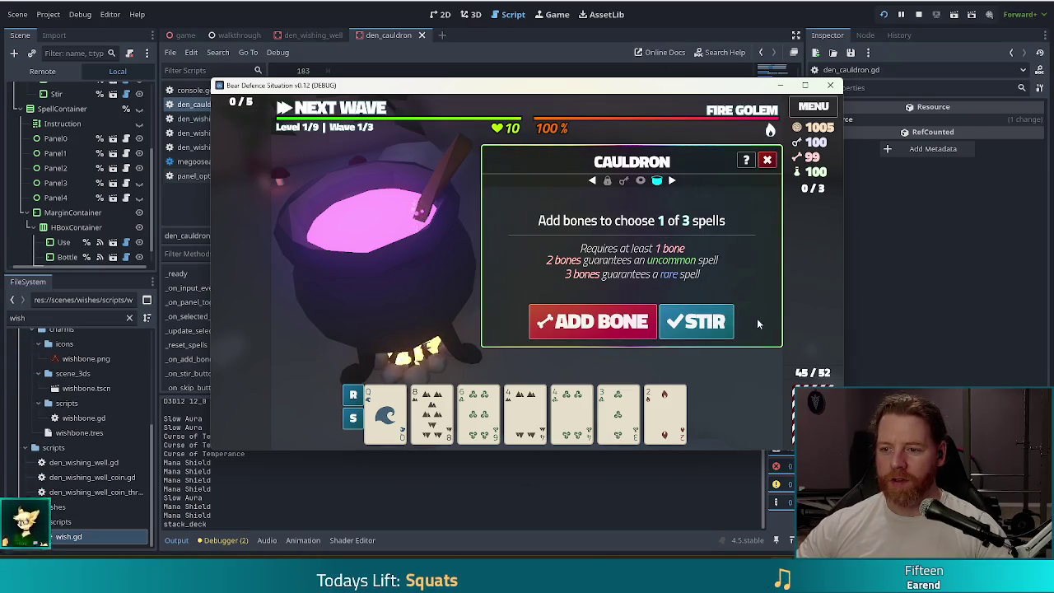
pyautogui.click(714, 330)
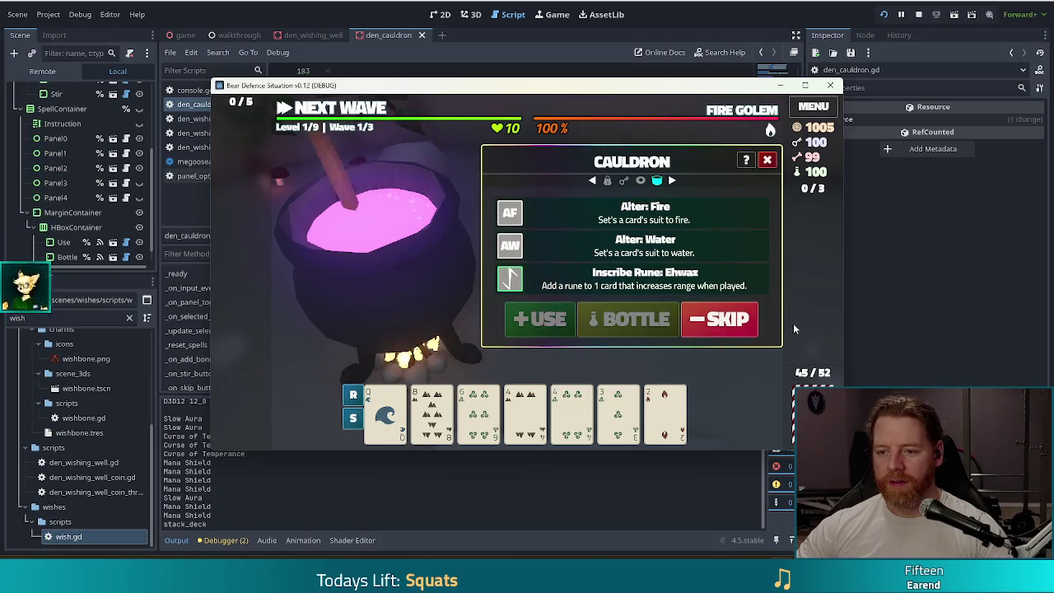
pyautogui.click(732, 324)
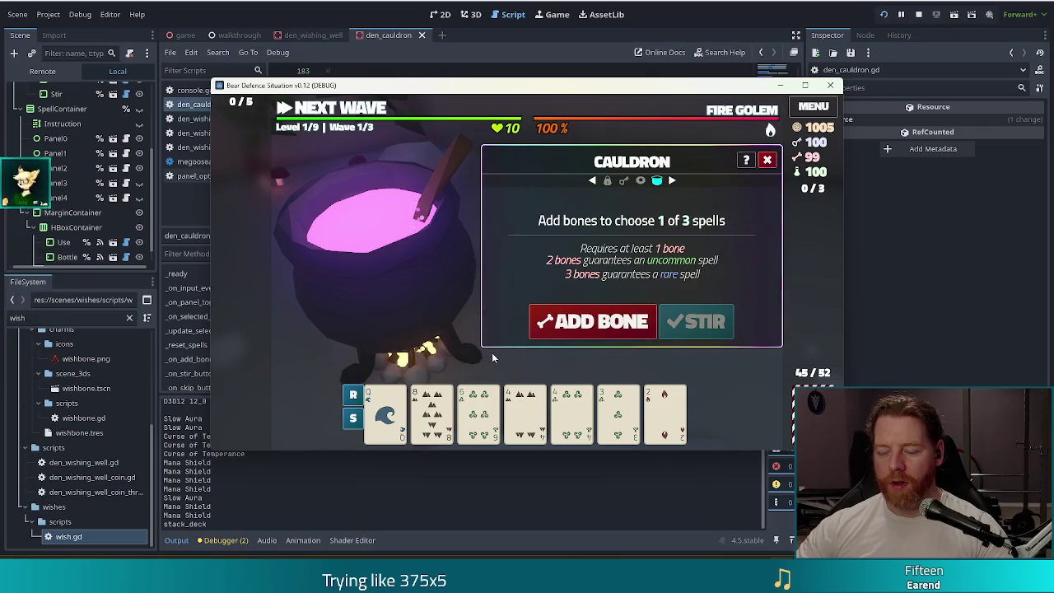
# Brew two more spell sets with a bone each, then move to the wishing well
pyautogui.click(605, 328)
pyautogui.click(696, 323)
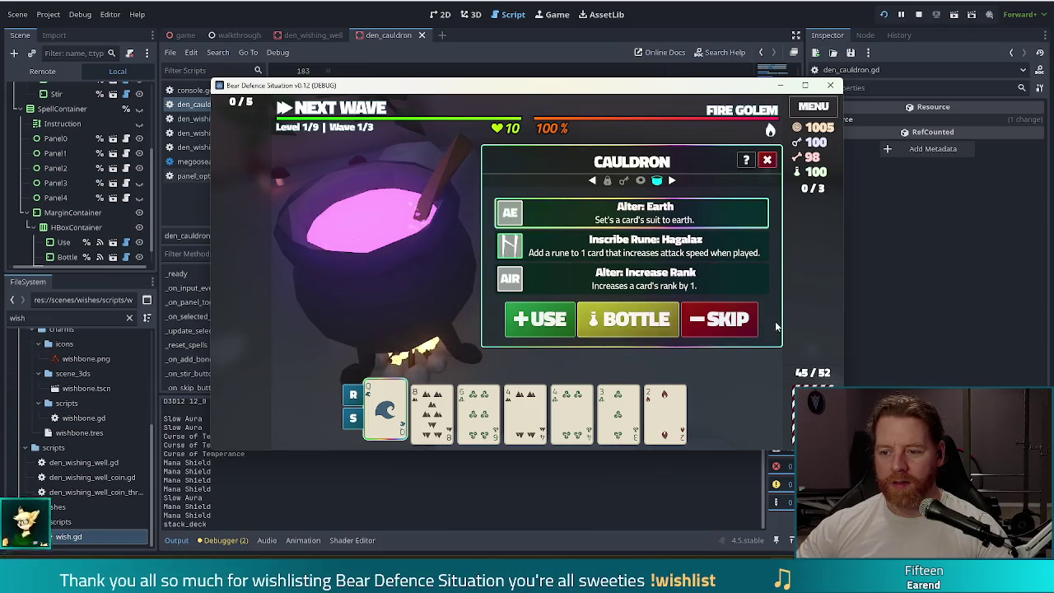
pyautogui.click(637, 324)
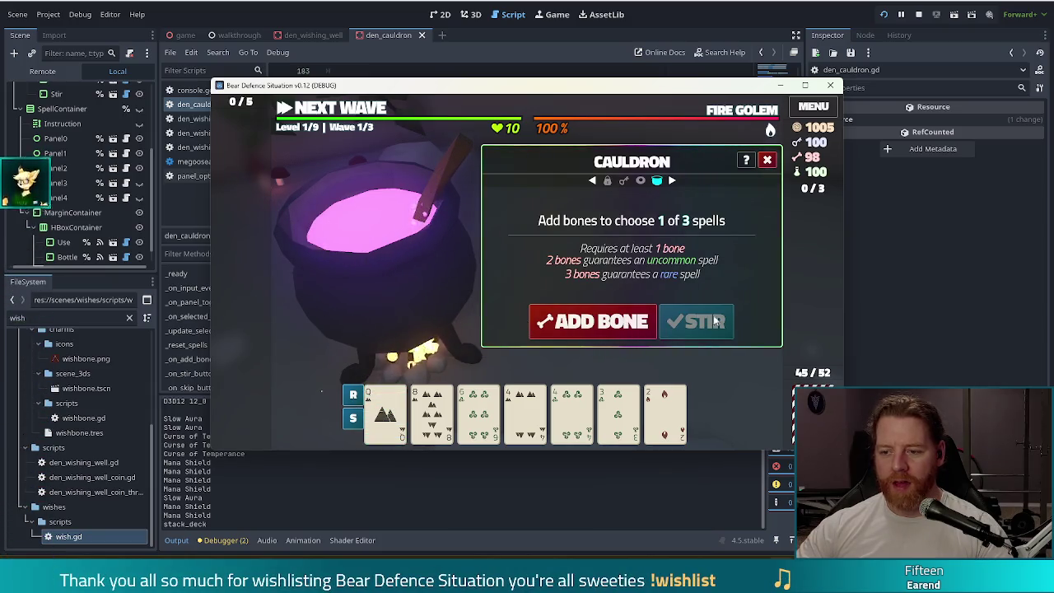
pyautogui.click(590, 320)
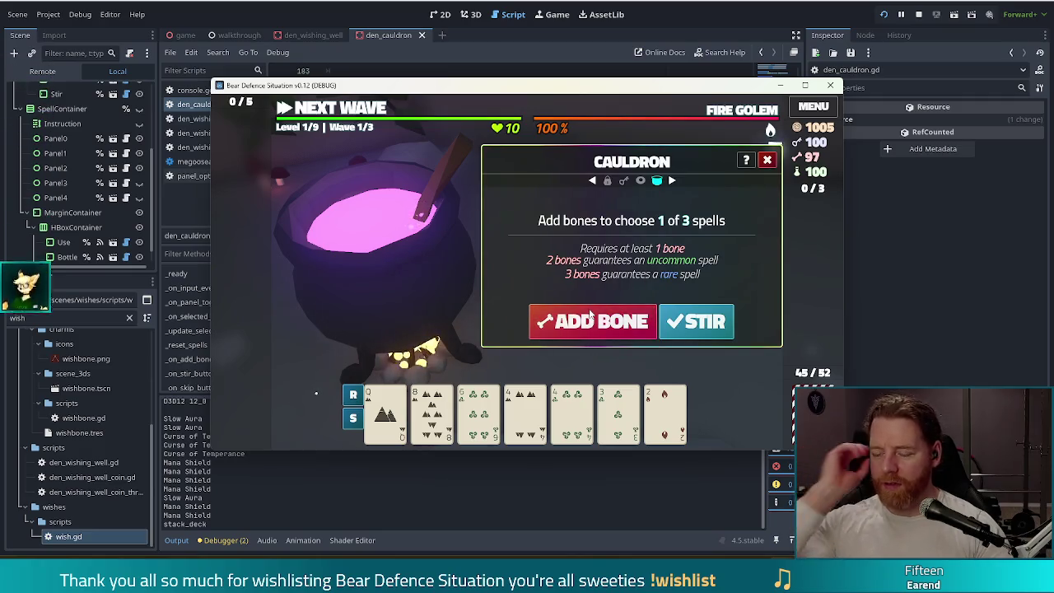
pyautogui.click(680, 330)
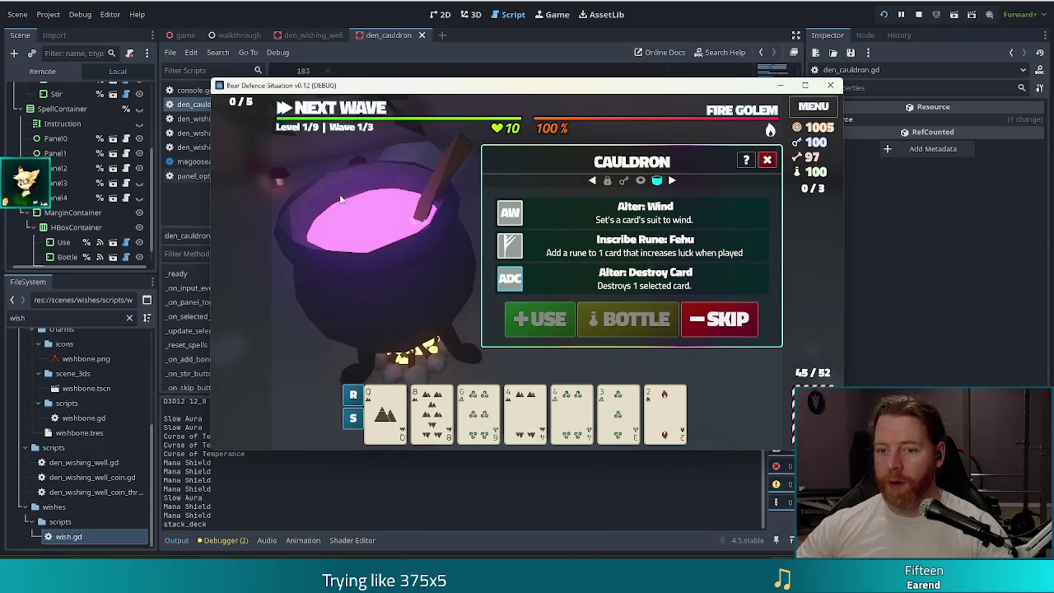
pyautogui.click(767, 160)
pyautogui.click(570, 359)
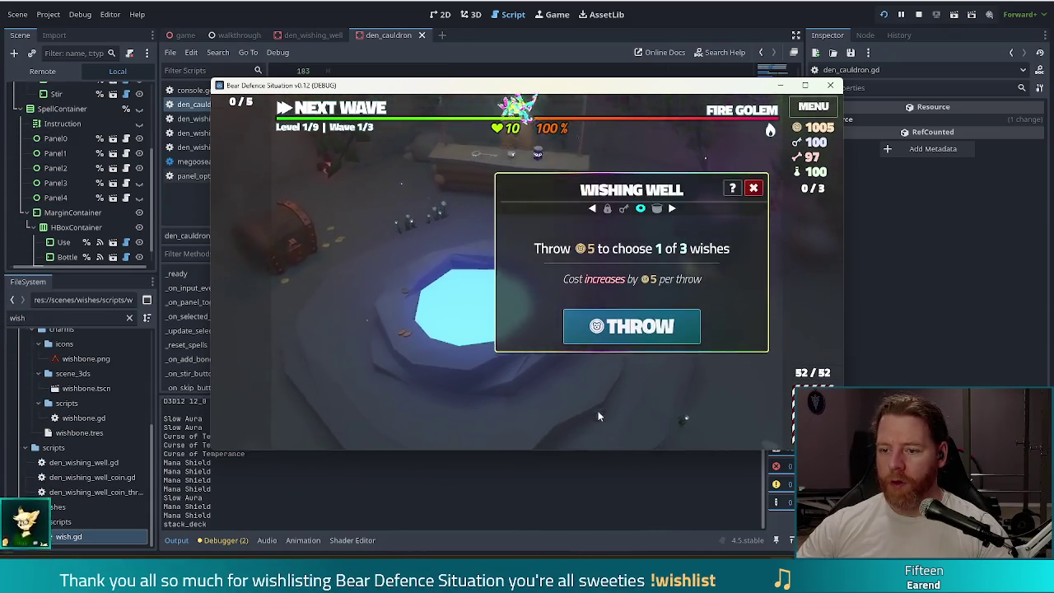
# Throw into the wishing well six times at rising costs up to 30 gold, skipping each offer
pyautogui.click(646, 328)
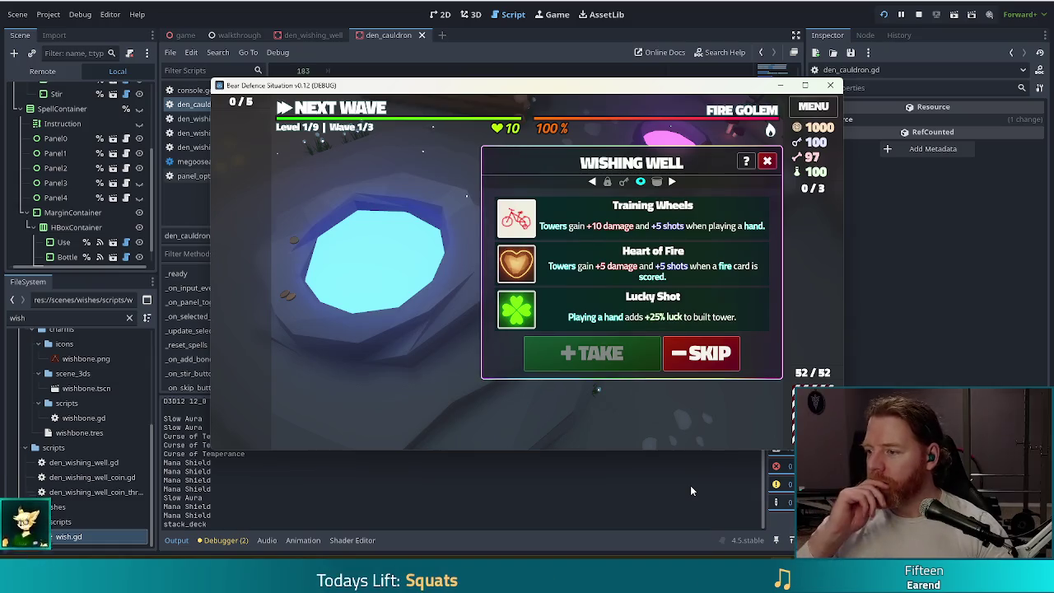
pyautogui.click(696, 354)
pyautogui.click(663, 333)
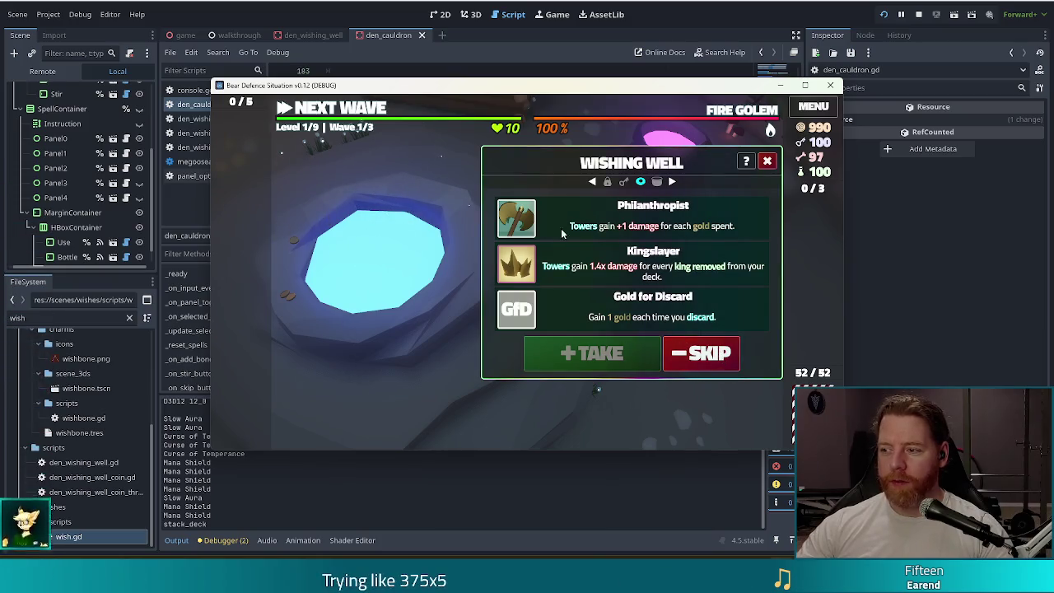
pyautogui.click(688, 352)
pyautogui.click(664, 335)
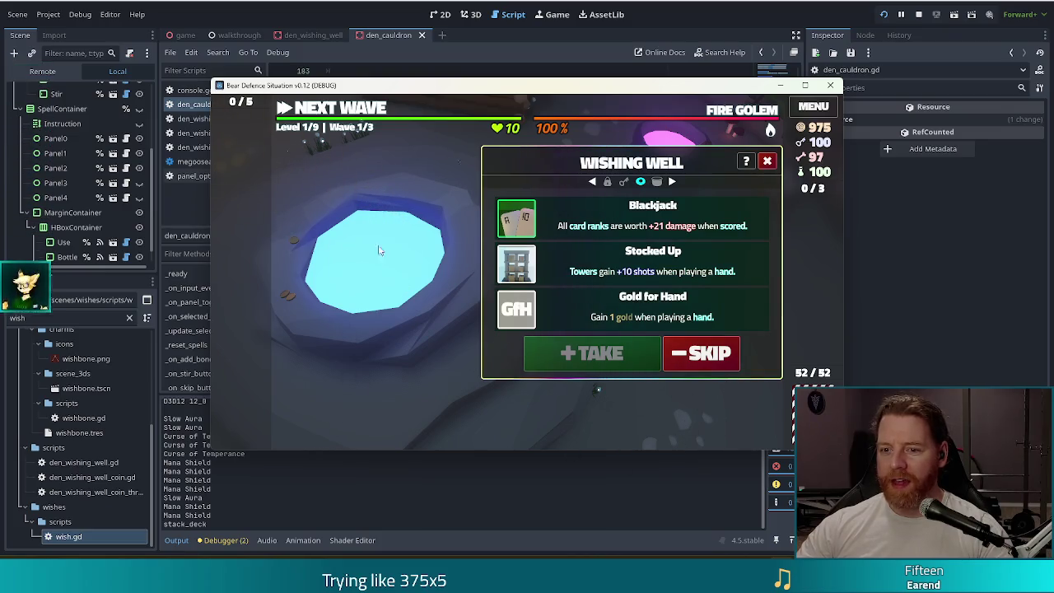
pyautogui.click(701, 352)
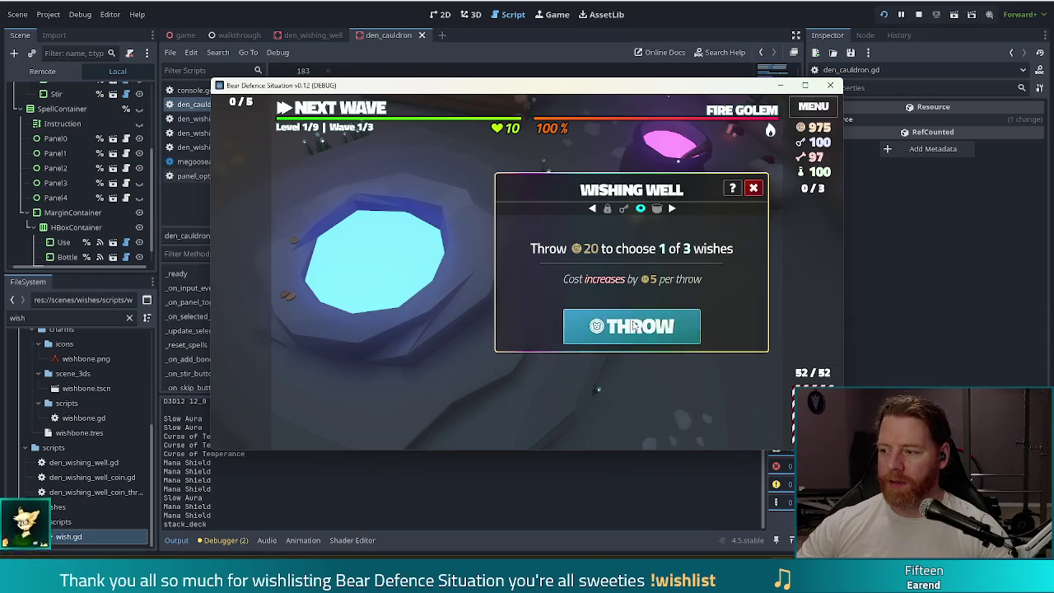
pyautogui.click(633, 325)
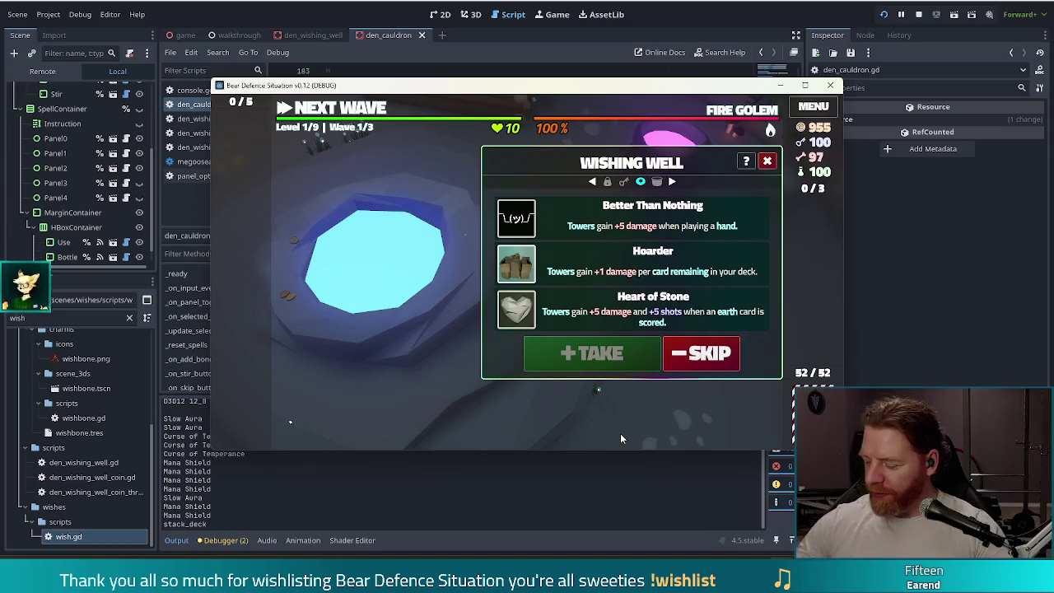
pyautogui.click(668, 353)
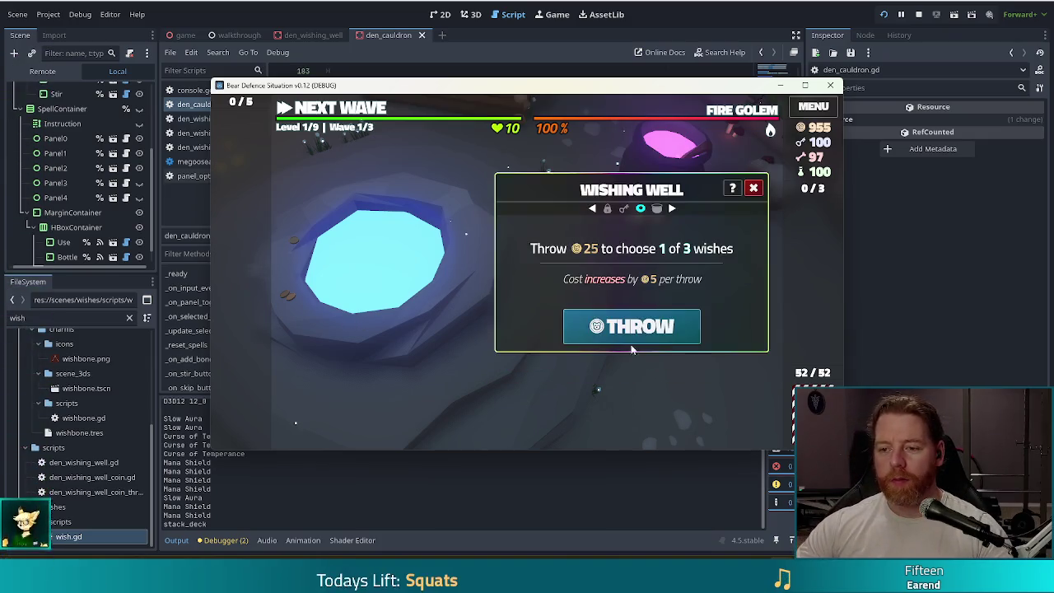
pyautogui.click(645, 338)
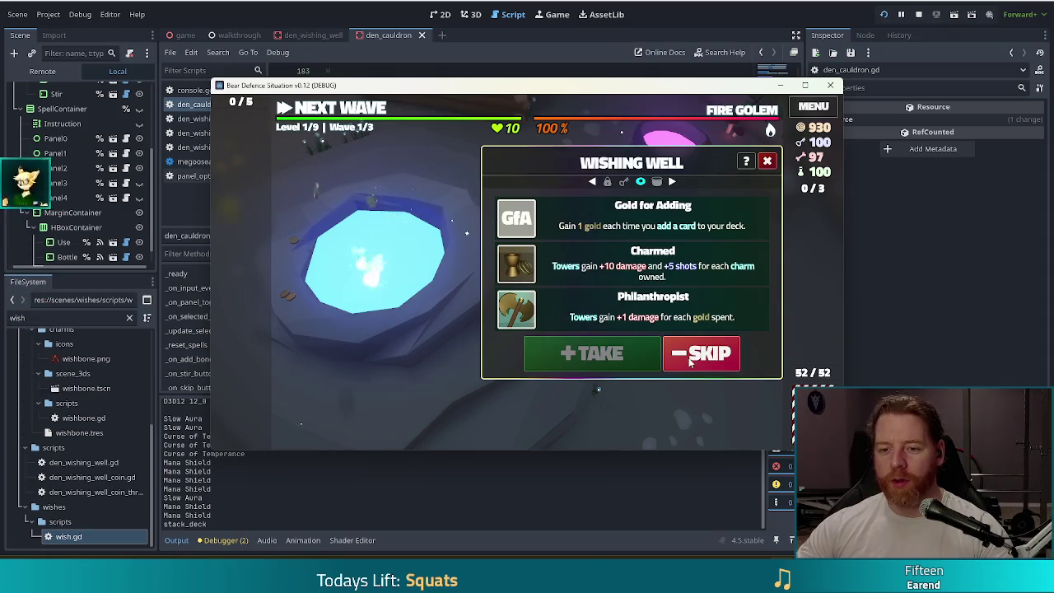
pyautogui.click(730, 361)
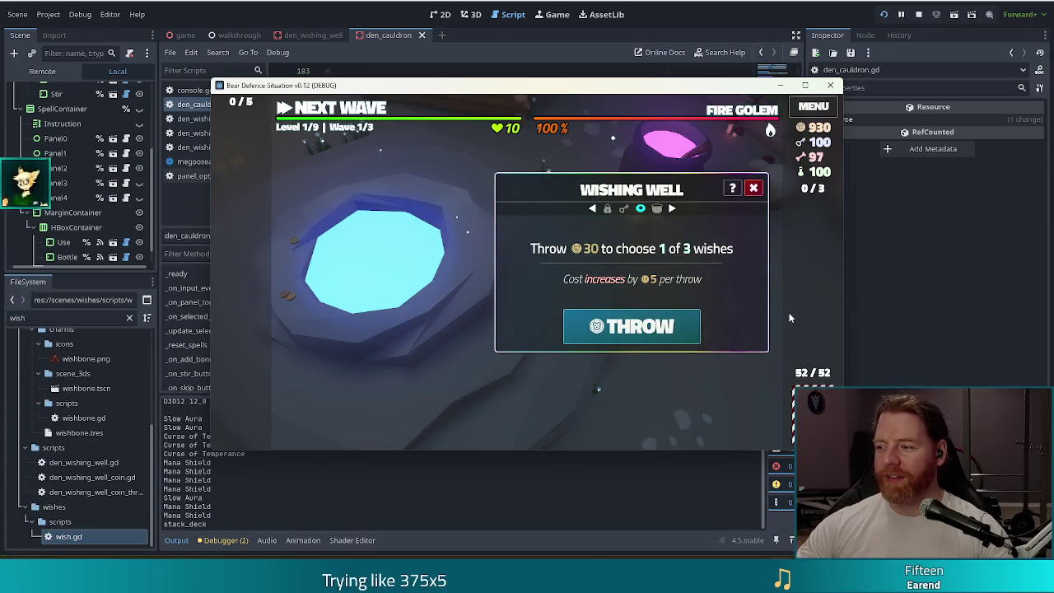
pyautogui.click(642, 327)
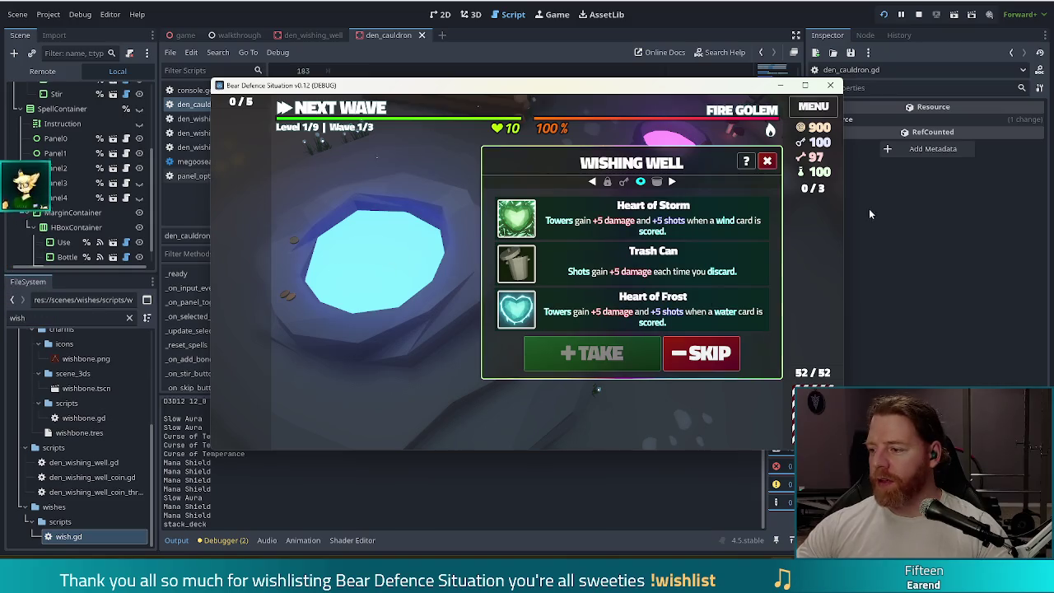
# Skip the Heart of Storm wish set, close the well, and return to the cauldron's spells
pyautogui.moveTo(535, 220)
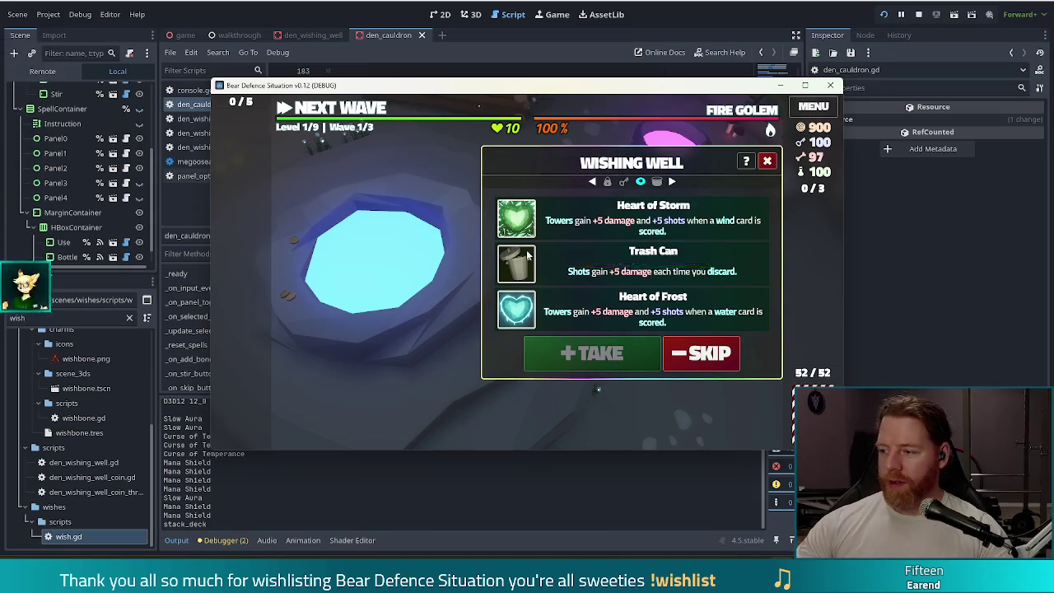
pyautogui.moveTo(525, 264)
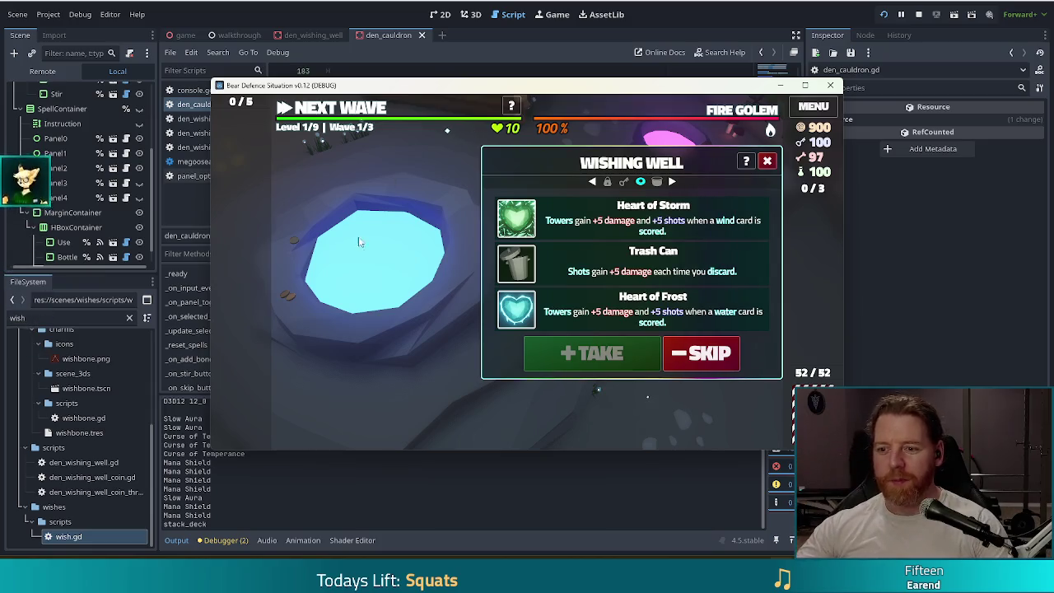
pyautogui.click(701, 353)
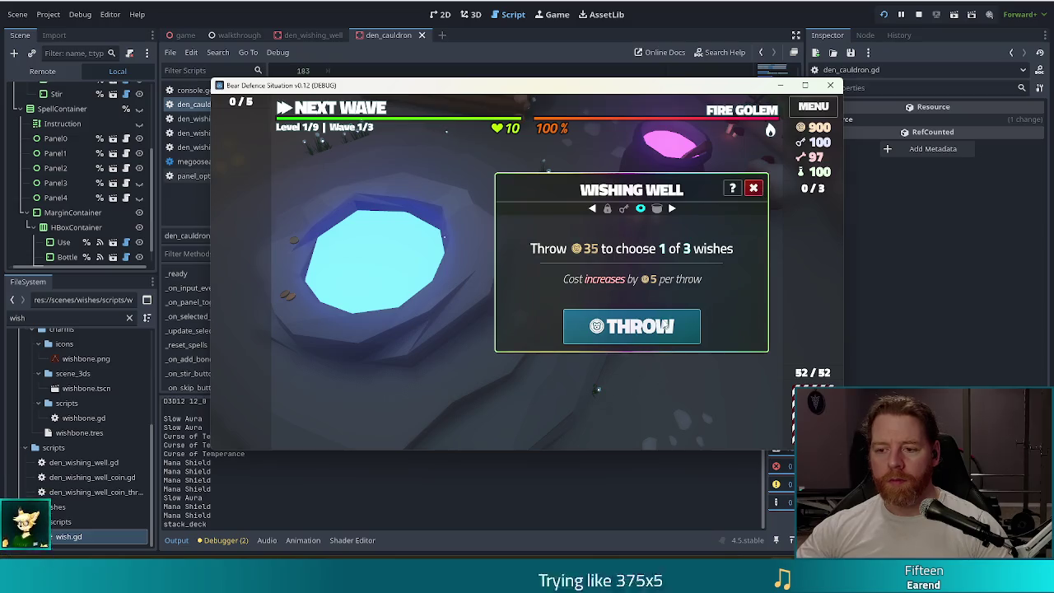
pyautogui.click(754, 188)
pyautogui.click(747, 227)
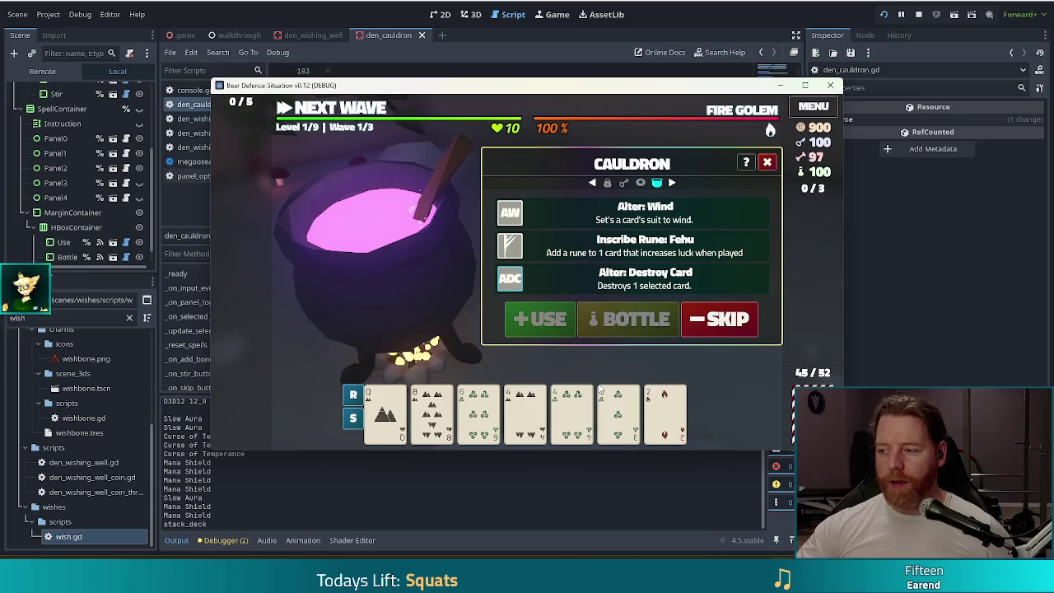
# Close the cauldron, view the shop's Key, Bottle and Soup, then stop the game with F8
pyautogui.moveTo(584, 404)
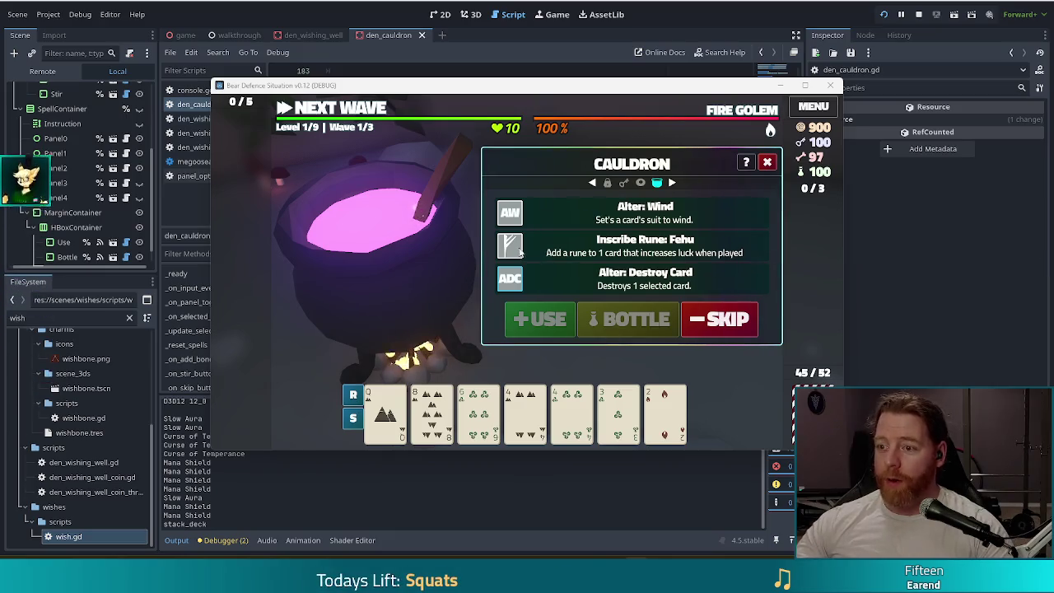
pyautogui.click(767, 162)
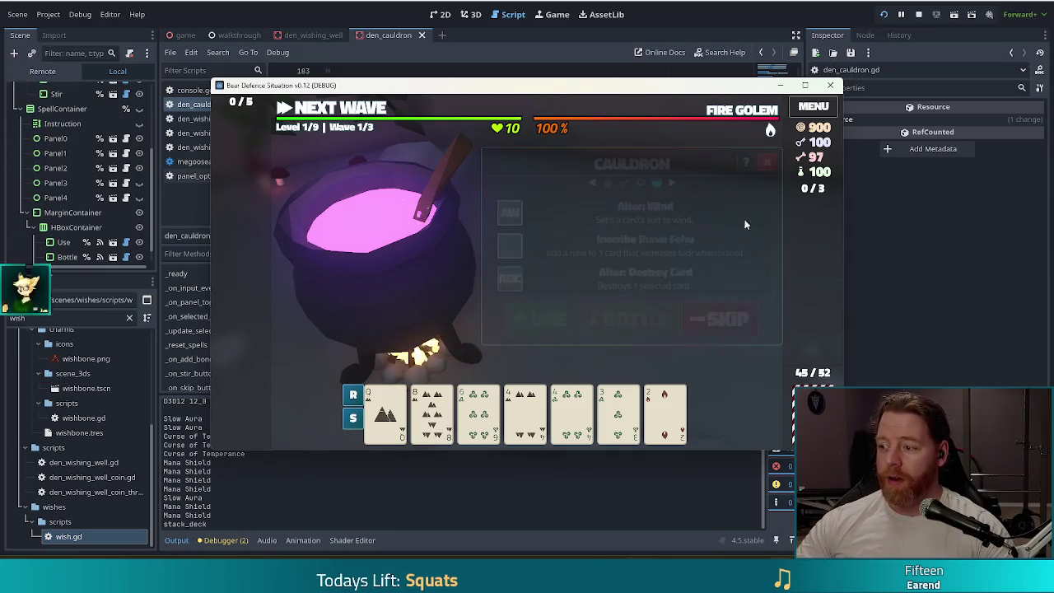
pyautogui.click(541, 218)
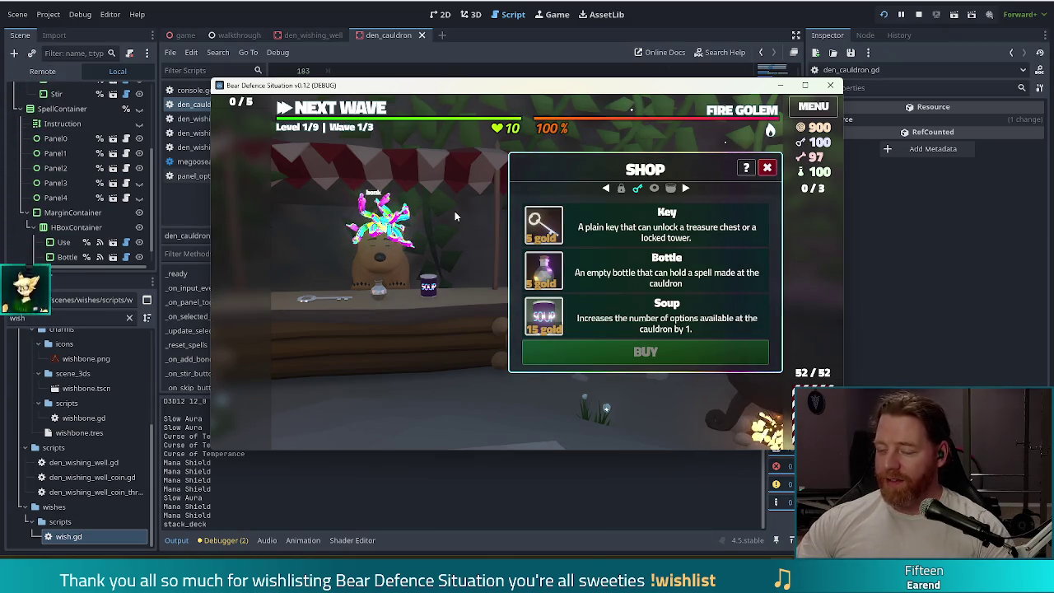
pyautogui.press('F8')
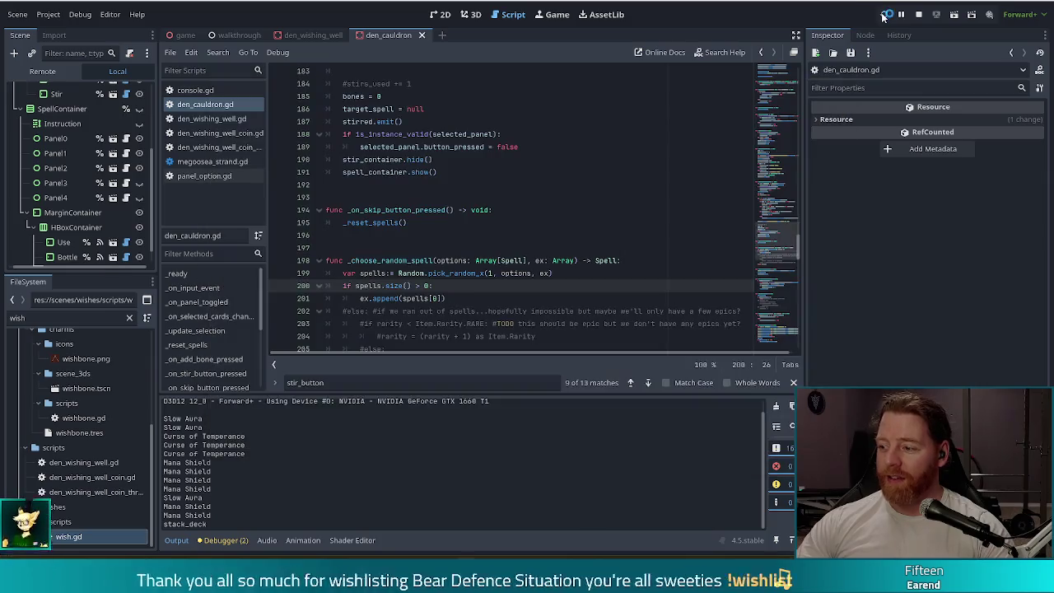
pyautogui.press('F5')
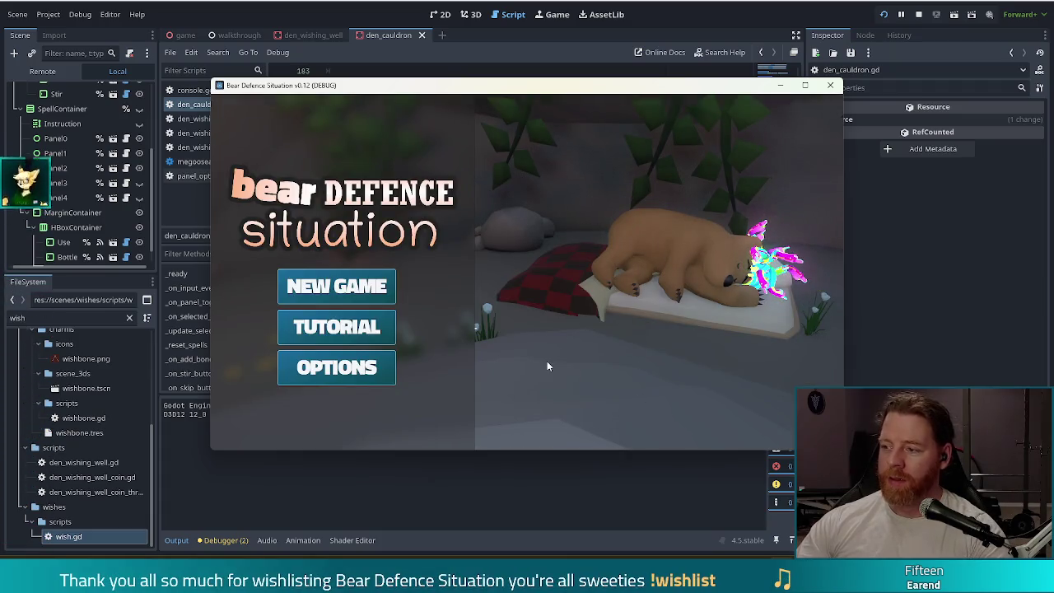
pyautogui.click(367, 293)
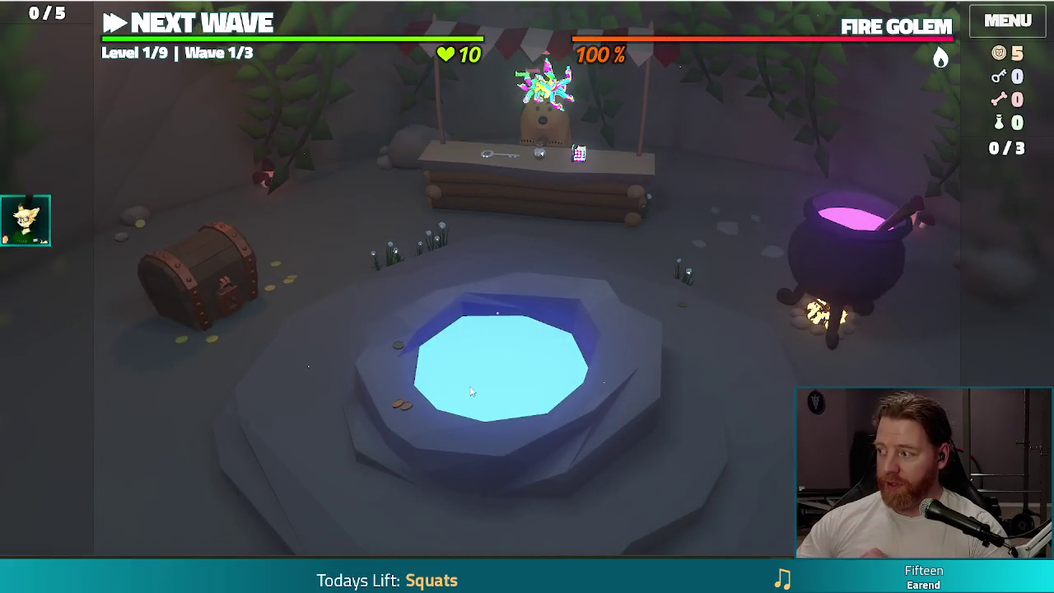
pyautogui.press('F11')
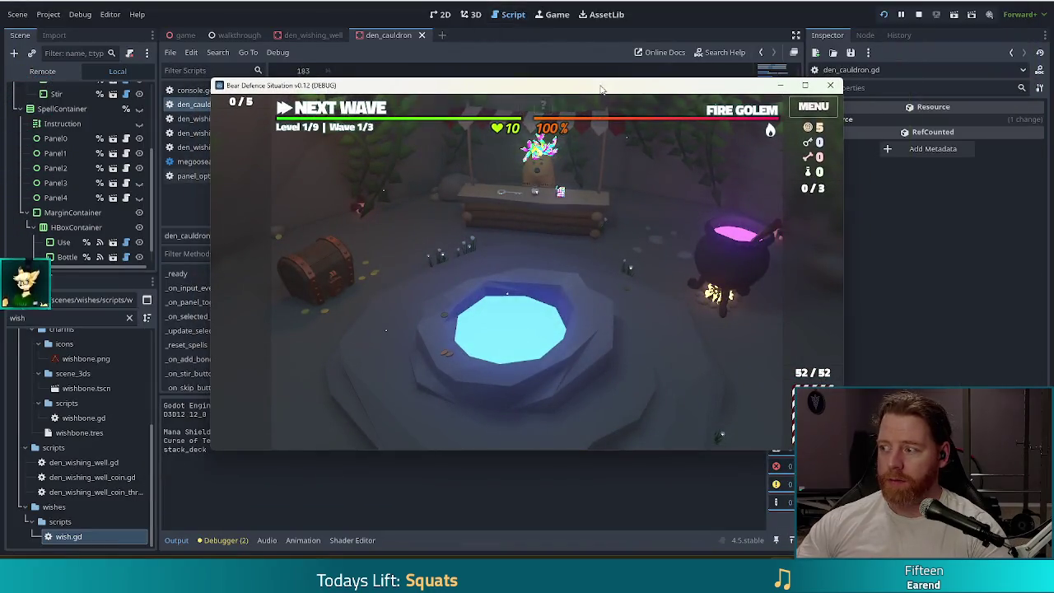
# Buy the Key for 5 gold from the shop, then advance to the level map
pyautogui.moveTo(602, 89); pyautogui.dragTo(544, 80)
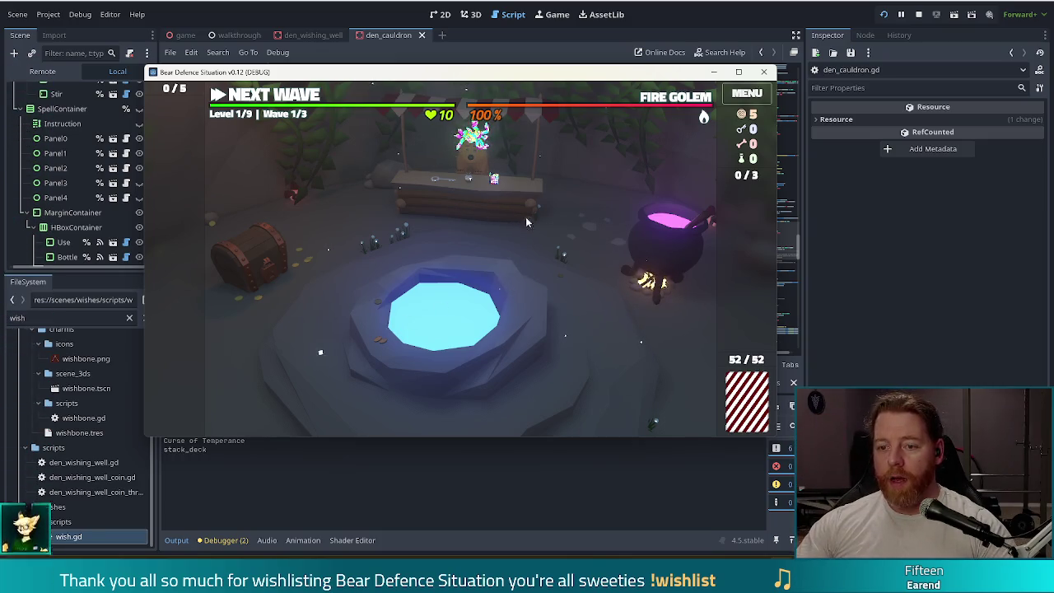
pyautogui.click(489, 212)
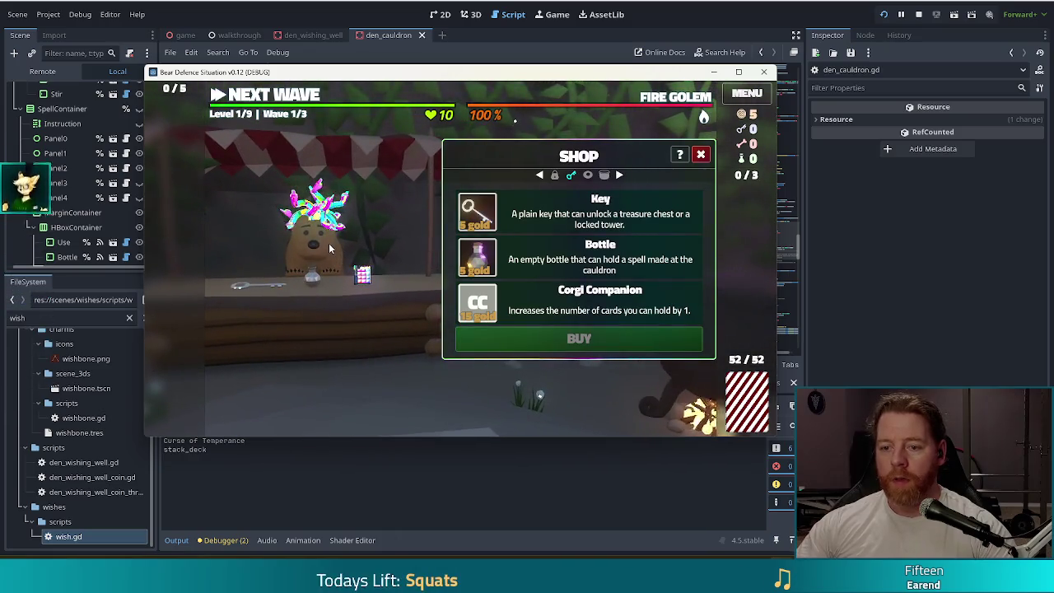
pyautogui.click(483, 219)
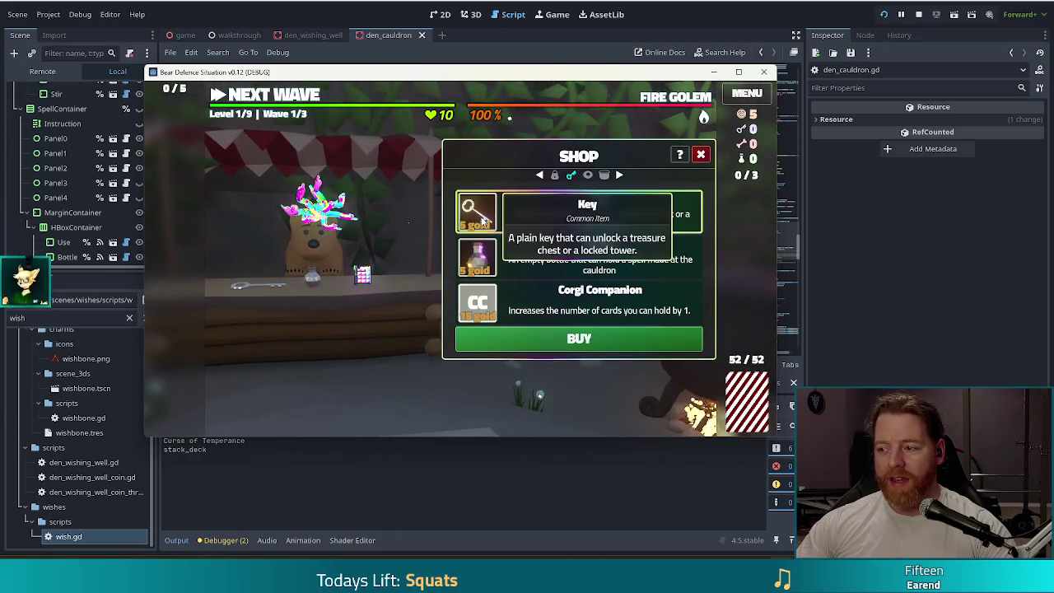
pyautogui.click(624, 338)
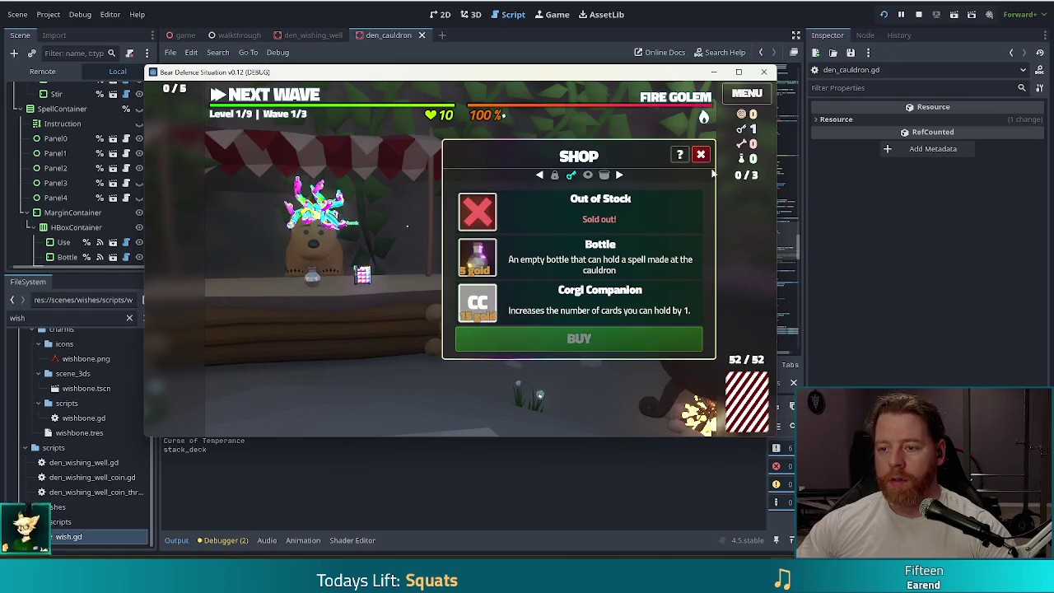
pyautogui.click(701, 155)
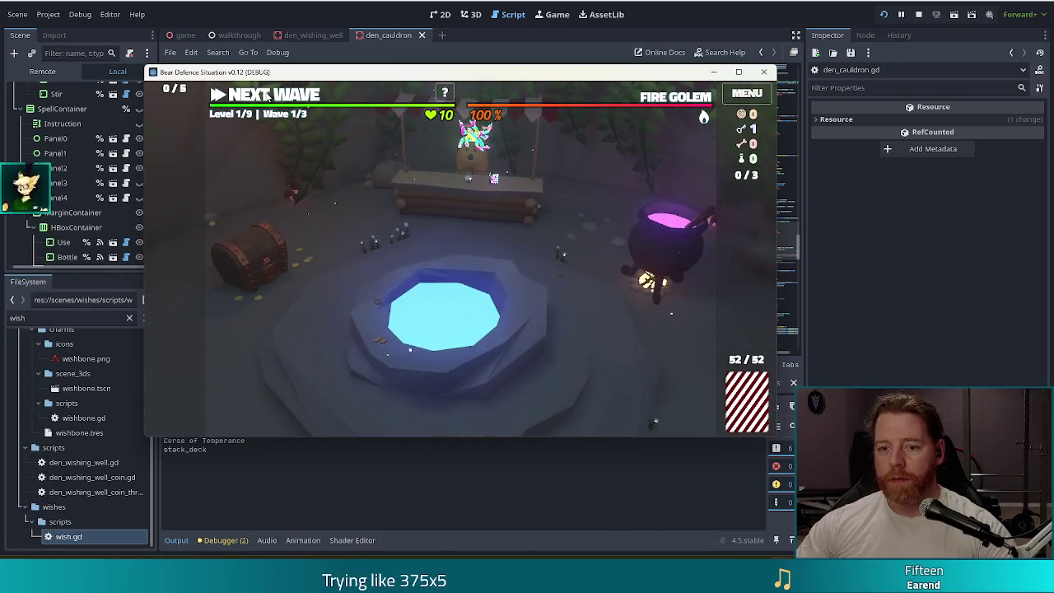
pyautogui.click(268, 96)
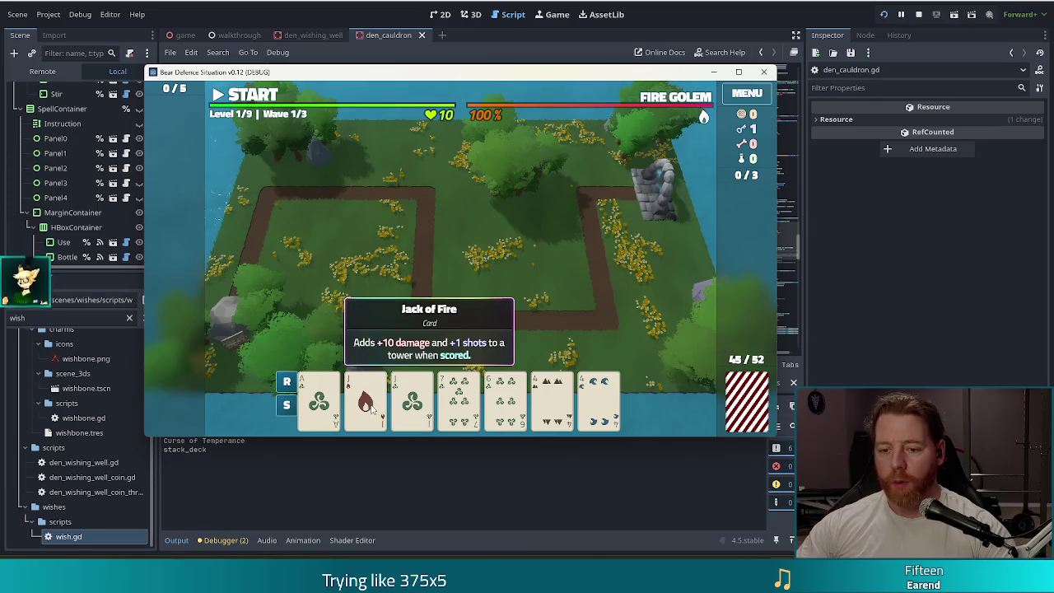
# Unlock the Lightning Tower and play Jacks and 4s as Two Pair, placing it mid-map
pyautogui.click(366, 401)
pyautogui.click(412, 401)
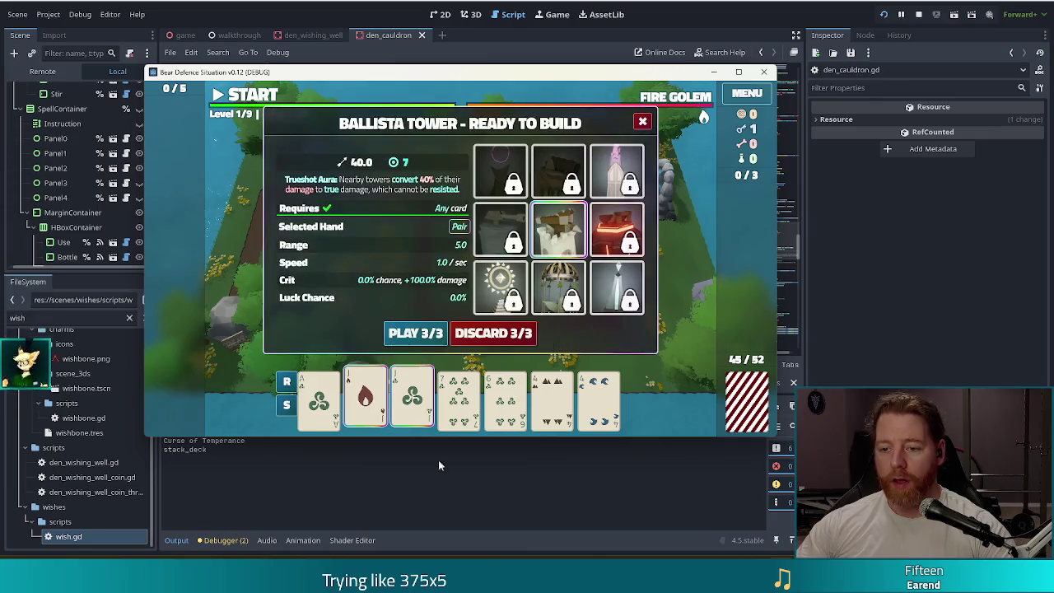
pyautogui.click(632, 303)
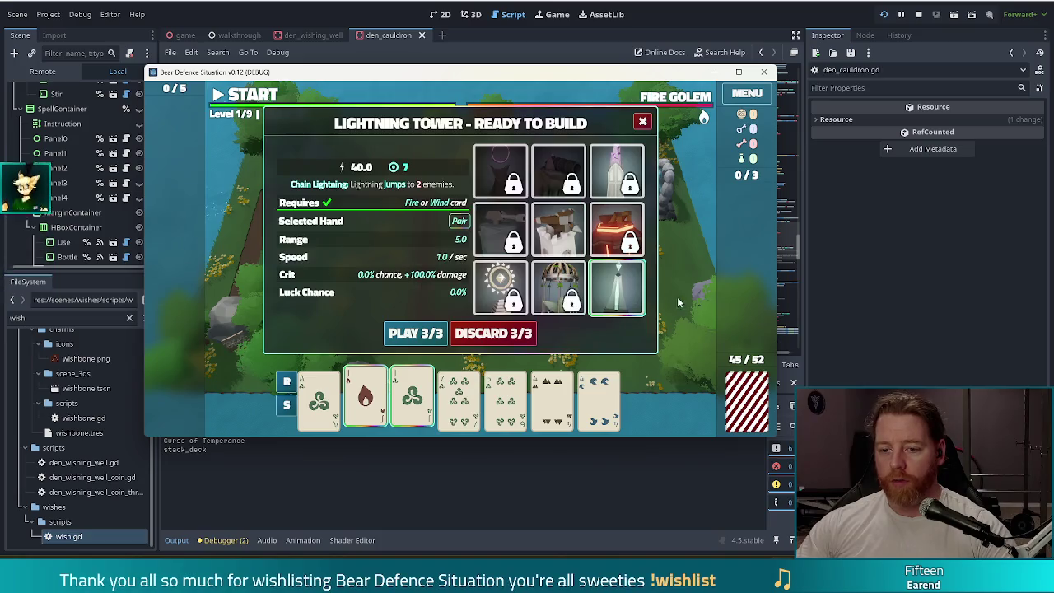
pyautogui.click(552, 401)
pyautogui.click(599, 401)
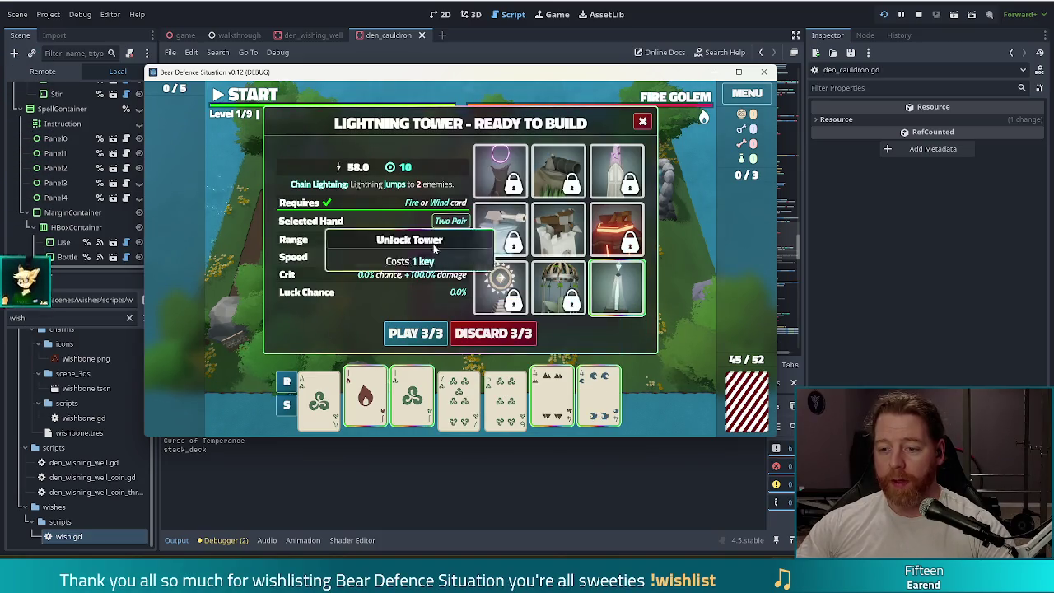
pyautogui.moveTo(363, 377)
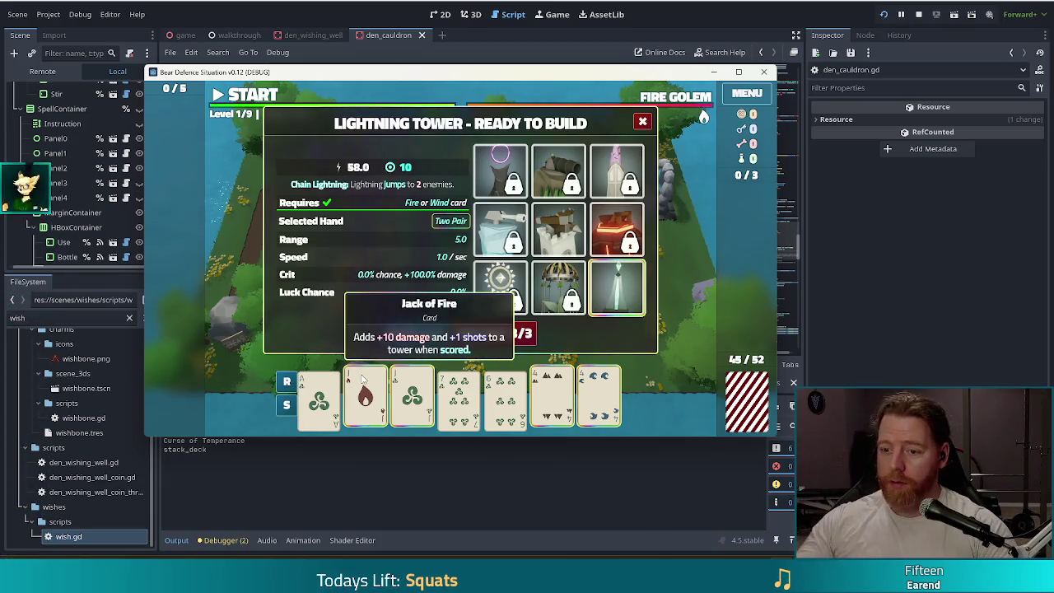
pyautogui.click(420, 339)
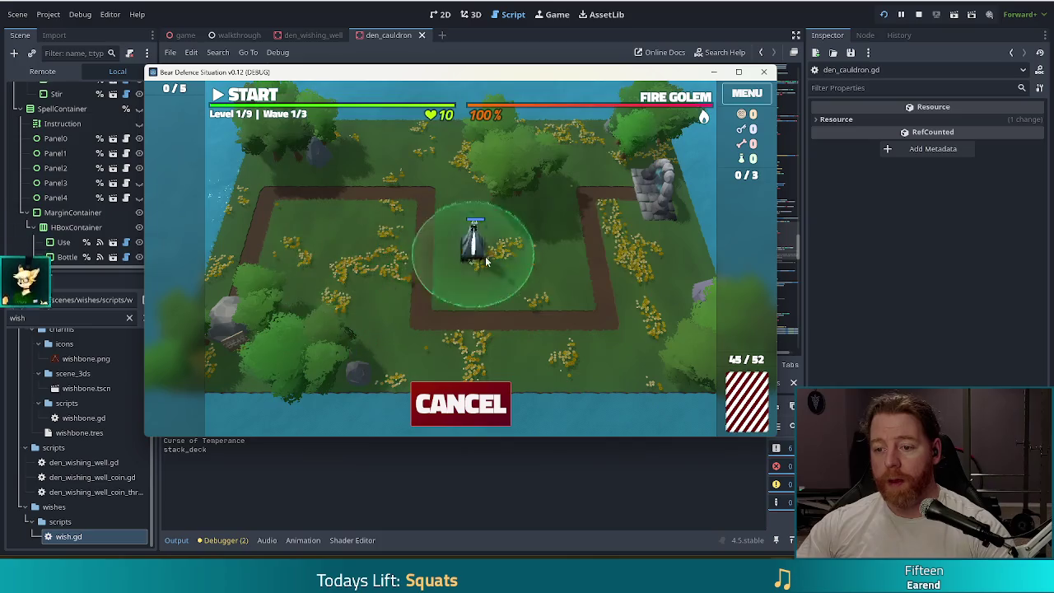
pyautogui.click(550, 264)
# Play three 6s as Three of a Kind for a second adjacent Lightning tower
pyautogui.click(459, 399)
pyautogui.click(552, 400)
pyautogui.click(506, 399)
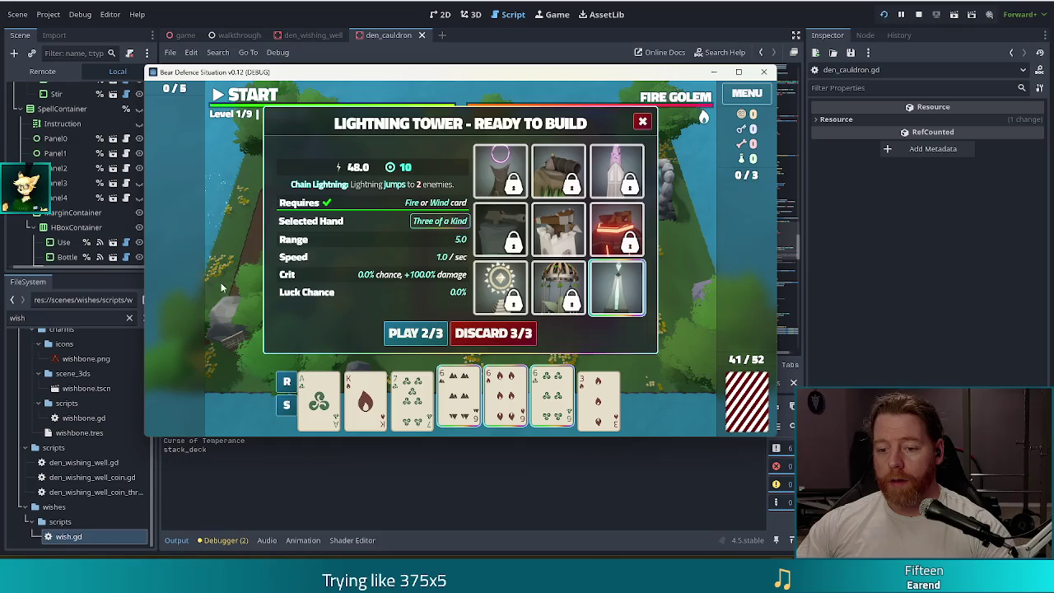
pyautogui.click(404, 333)
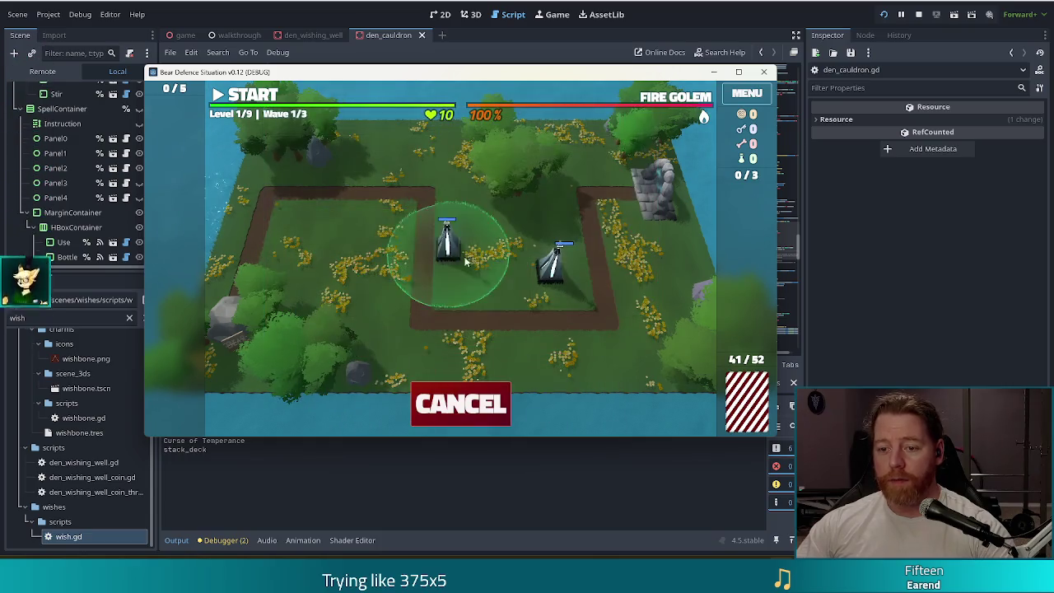
pyautogui.click(474, 264)
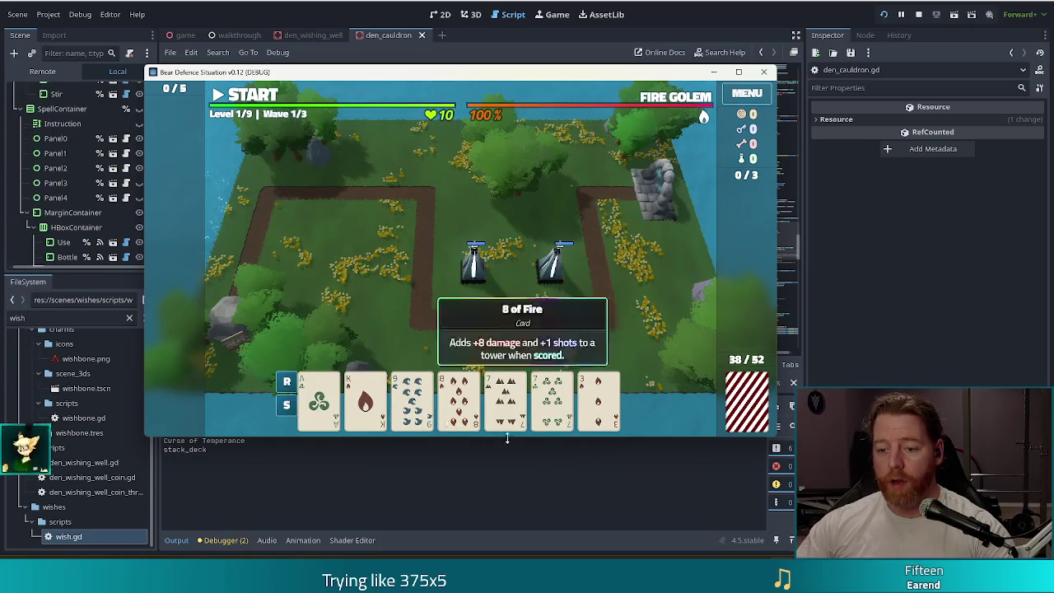
# Discard the 3 of Fire, 8 of Fire and 9 of Water for new cards
pyautogui.click(608, 403)
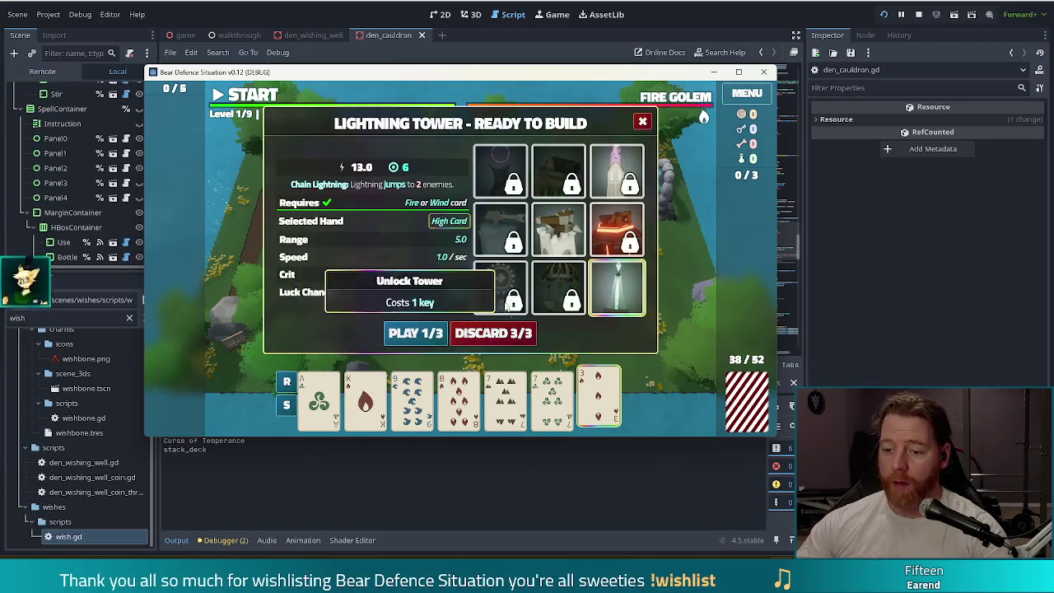
pyautogui.click(459, 394)
pyautogui.click(428, 394)
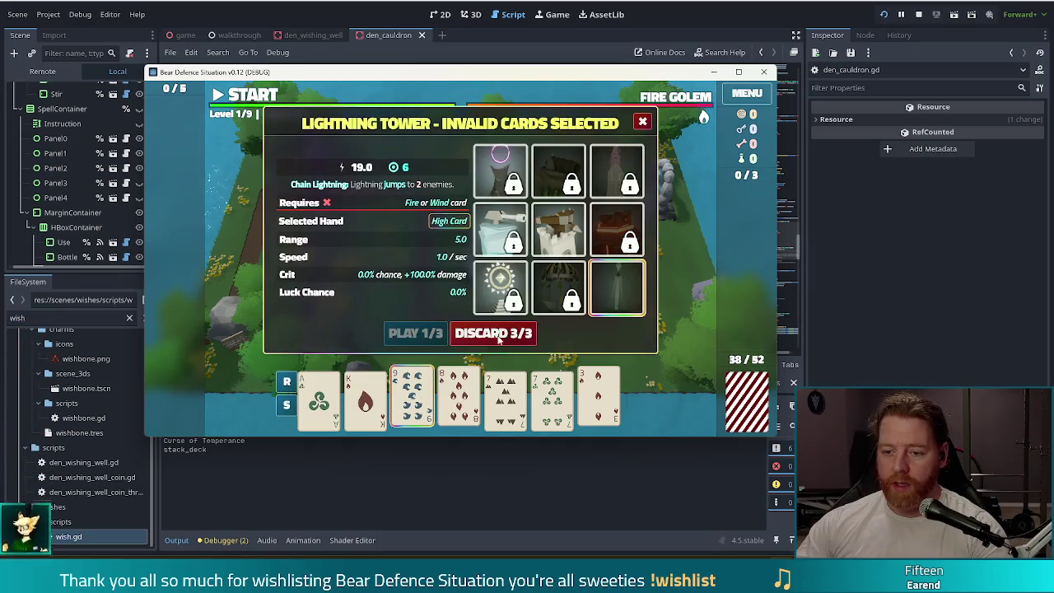
pyautogui.click(558, 332)
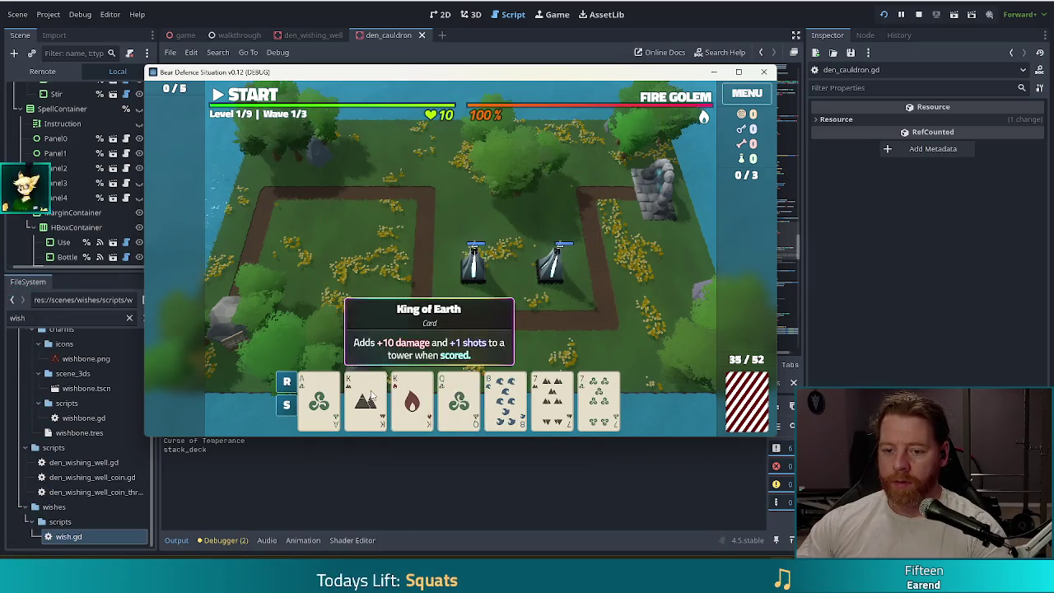
# Build a Ballista with Kings and 7s near the top-left corner, then clear wave 1
pyautogui.click(365, 395)
pyautogui.click(412, 395)
pyautogui.click(552, 395)
pyautogui.click(599, 395)
pyautogui.click(557, 223)
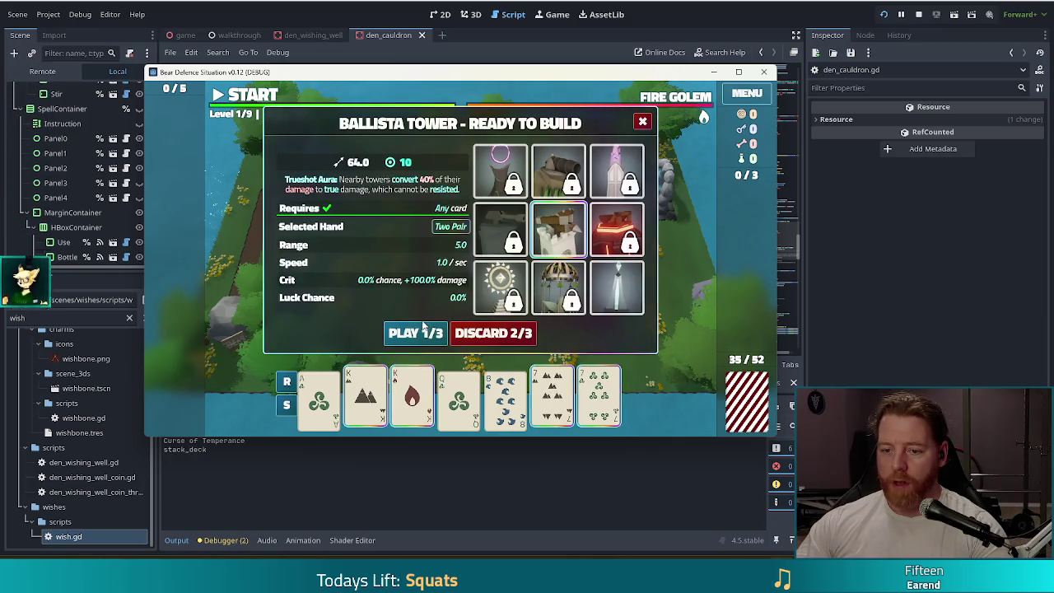
pyautogui.click(415, 333)
pyautogui.click(371, 216)
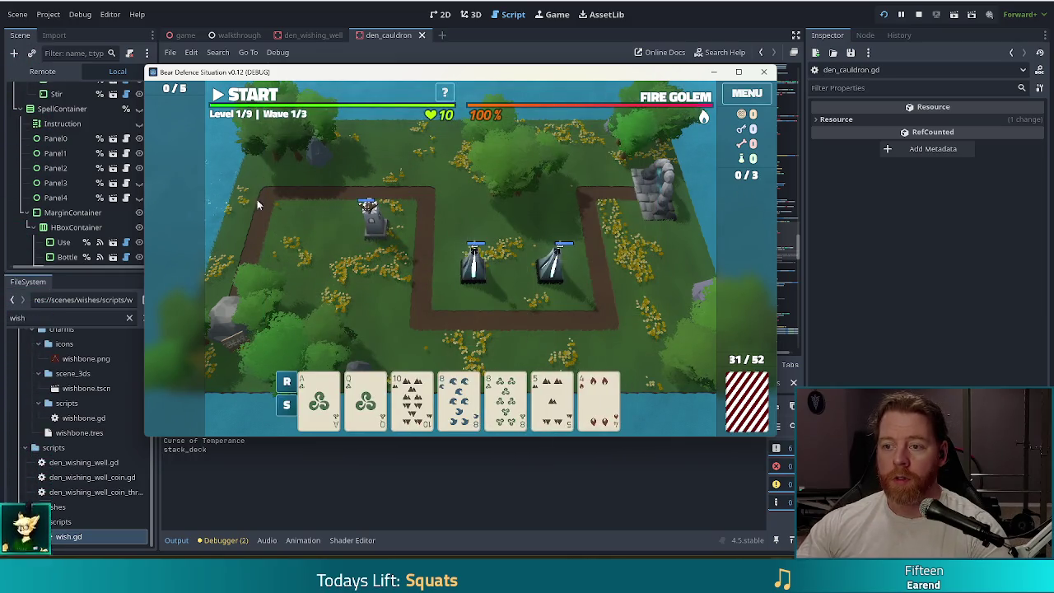
pyautogui.press('space')
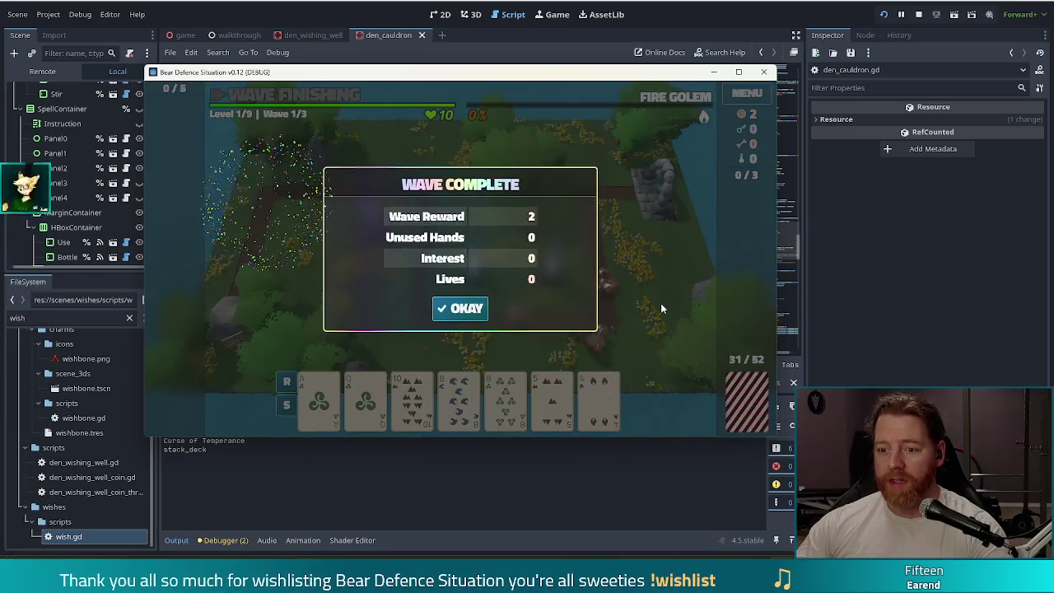
pyautogui.click(464, 312)
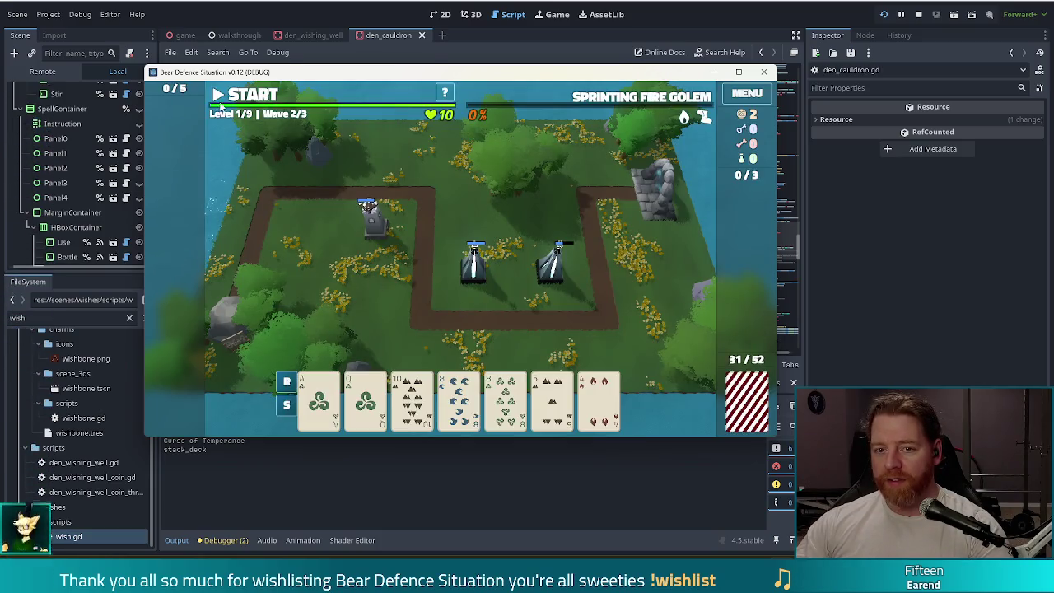
# Run wave 2 to completion and dismiss the Wave Complete summary
pyautogui.click(252, 95)
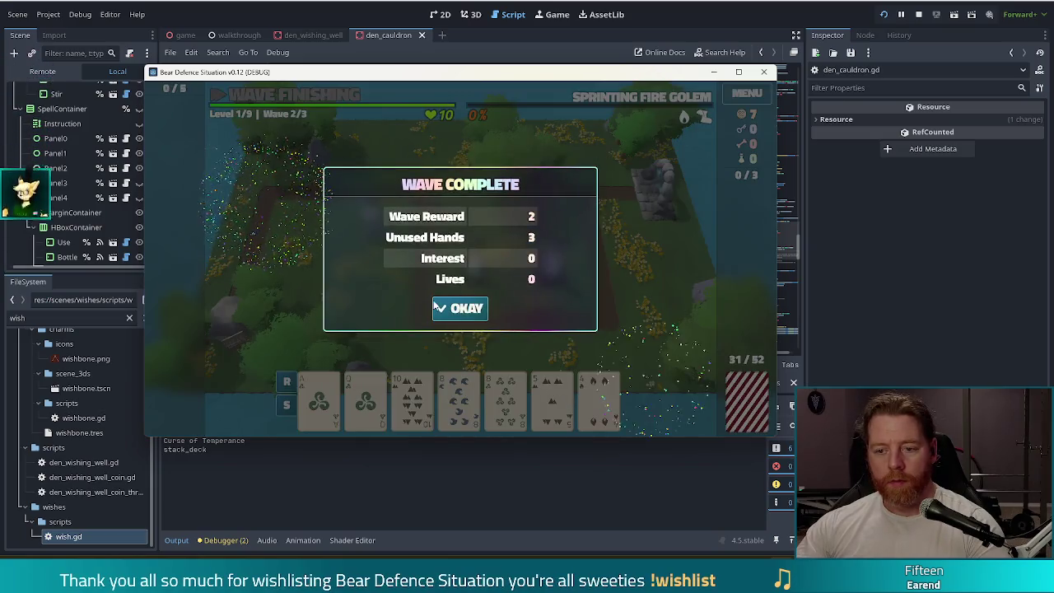
pyautogui.click(469, 309)
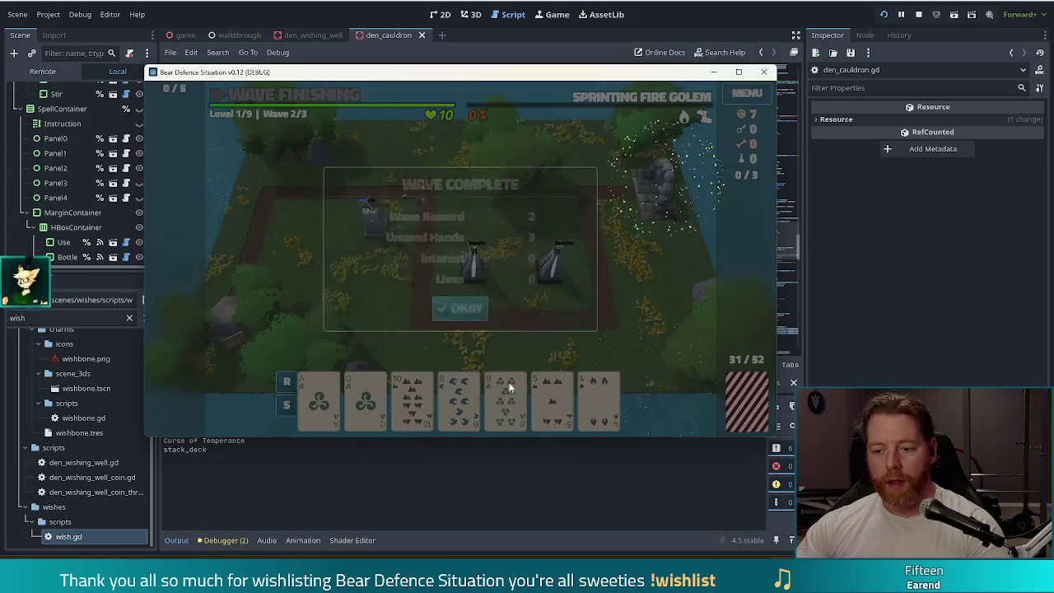
pyautogui.click(418, 330)
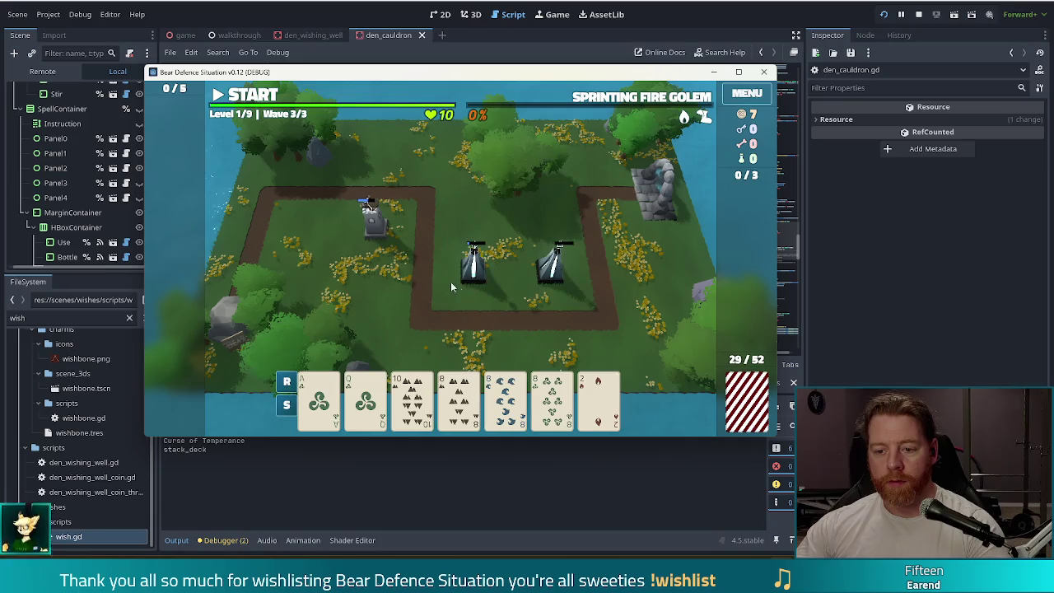
# Discard the 2 of Fire, then the newly drawn 2 card, for fresh draws
pyautogui.click(598, 402)
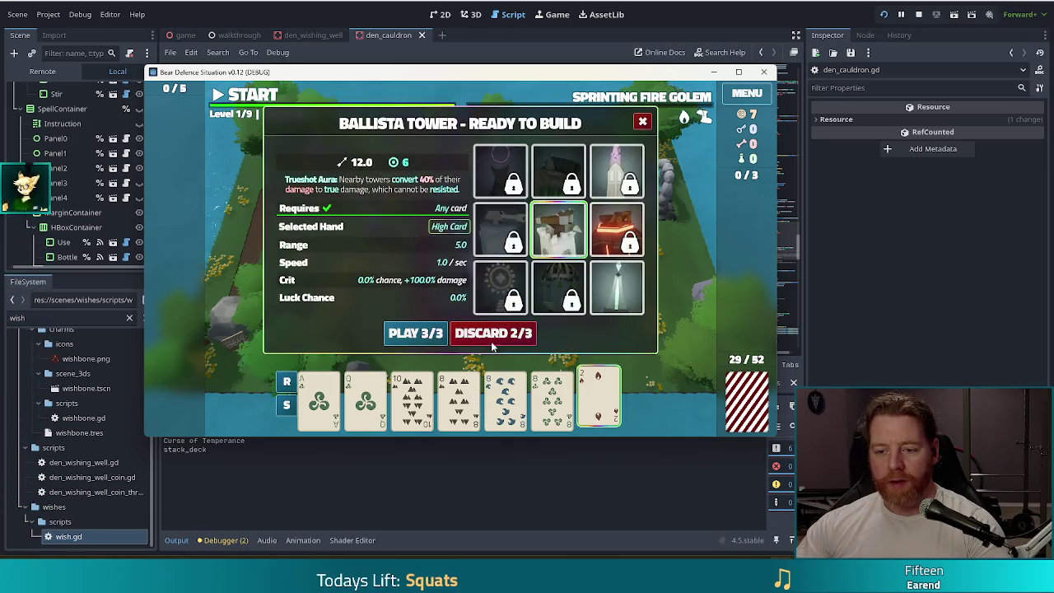
pyautogui.click(501, 337)
pyautogui.click(598, 401)
pyautogui.click(501, 336)
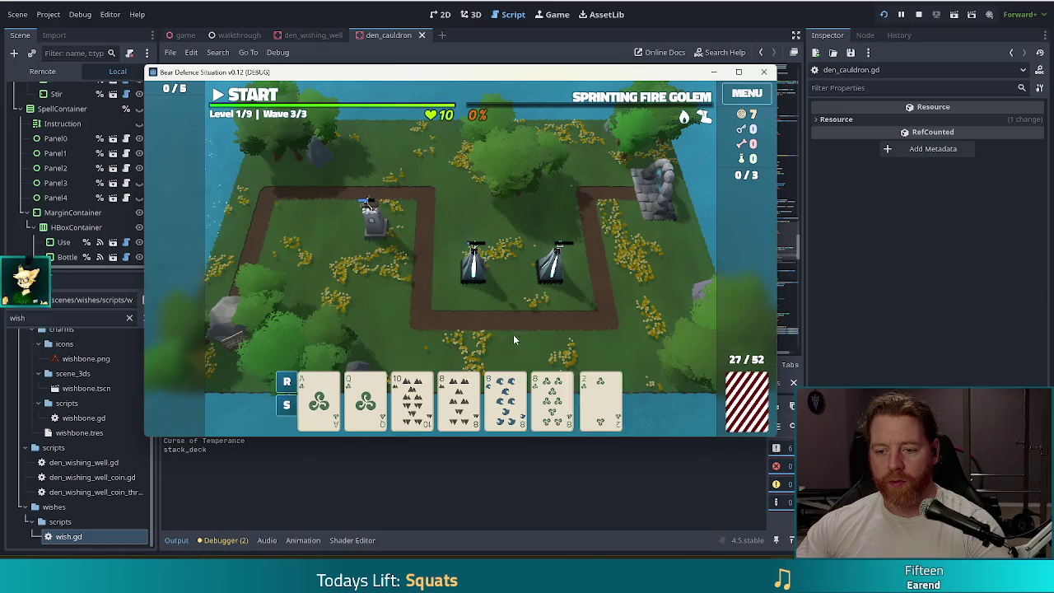
# Build a Lightning Tower from three 8s and place it on the map
pyautogui.click(506, 402)
pyautogui.click(553, 402)
pyautogui.click(459, 402)
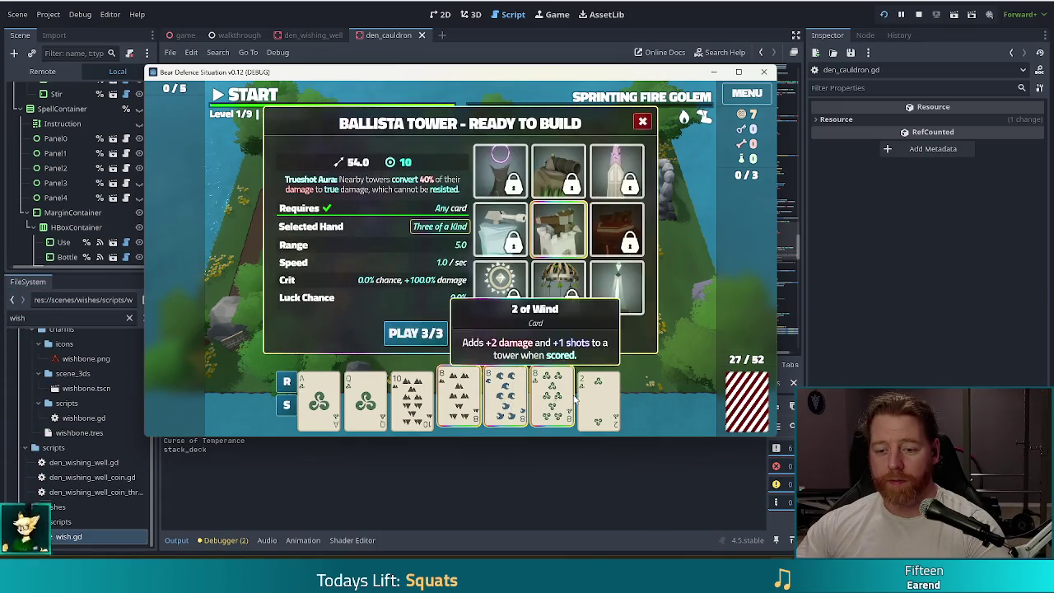
pyautogui.click(617, 288)
pyautogui.click(415, 333)
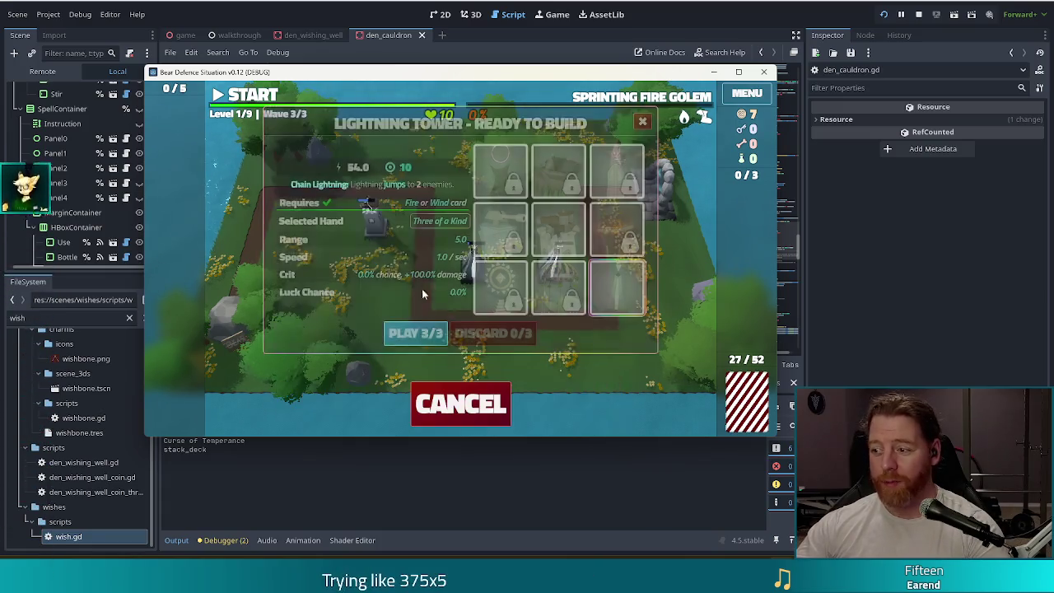
pyautogui.click(581, 299)
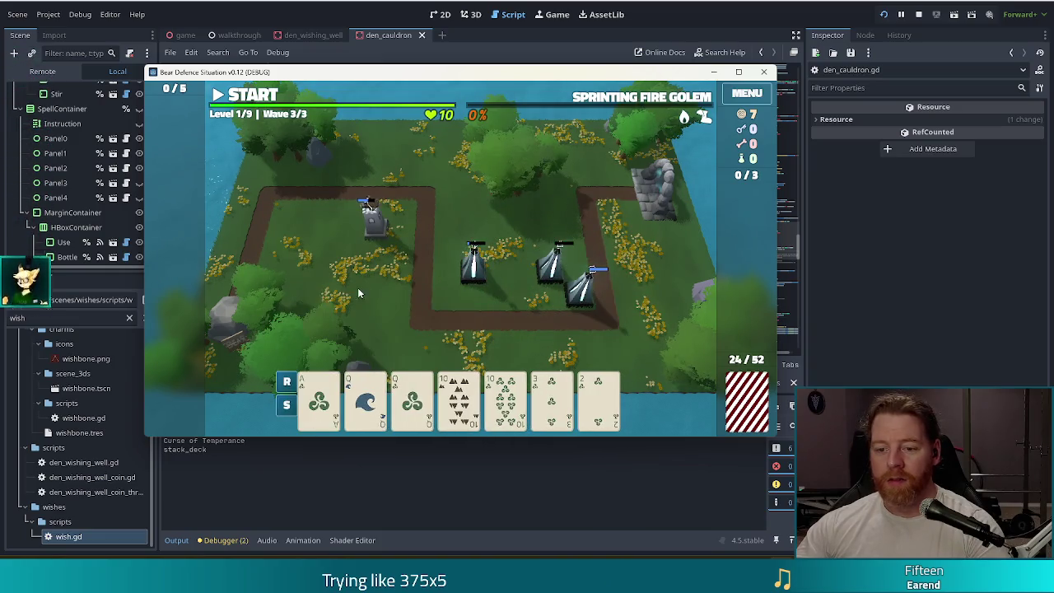
# Build a second Lightning Tower from two pair (queens and tens) inside the path loop
pyautogui.click(366, 401)
pyautogui.click(413, 401)
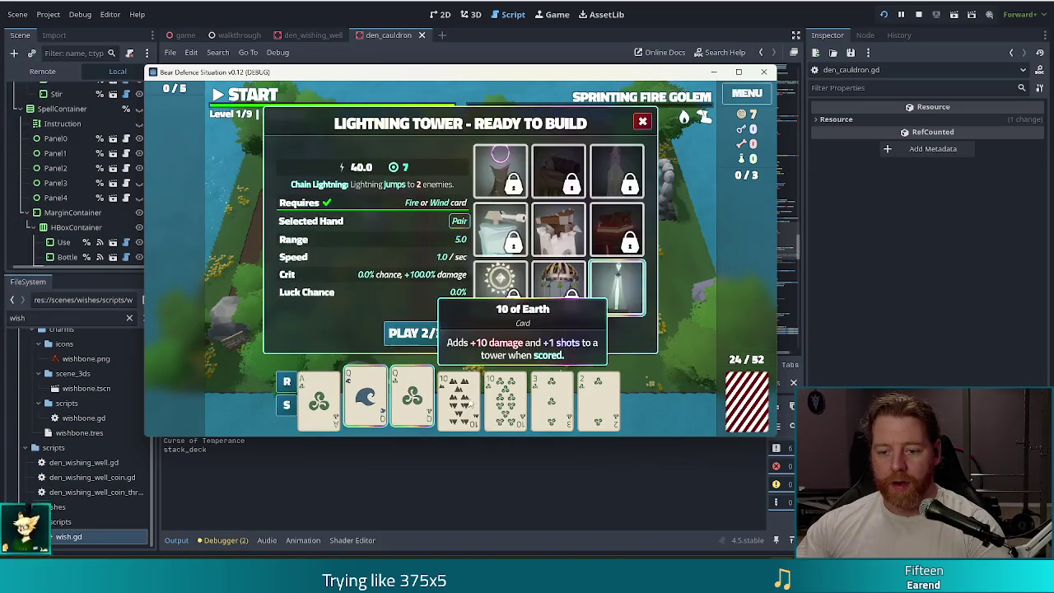
pyautogui.click(459, 401)
pyautogui.click(506, 395)
pyautogui.click(415, 331)
pyautogui.click(433, 296)
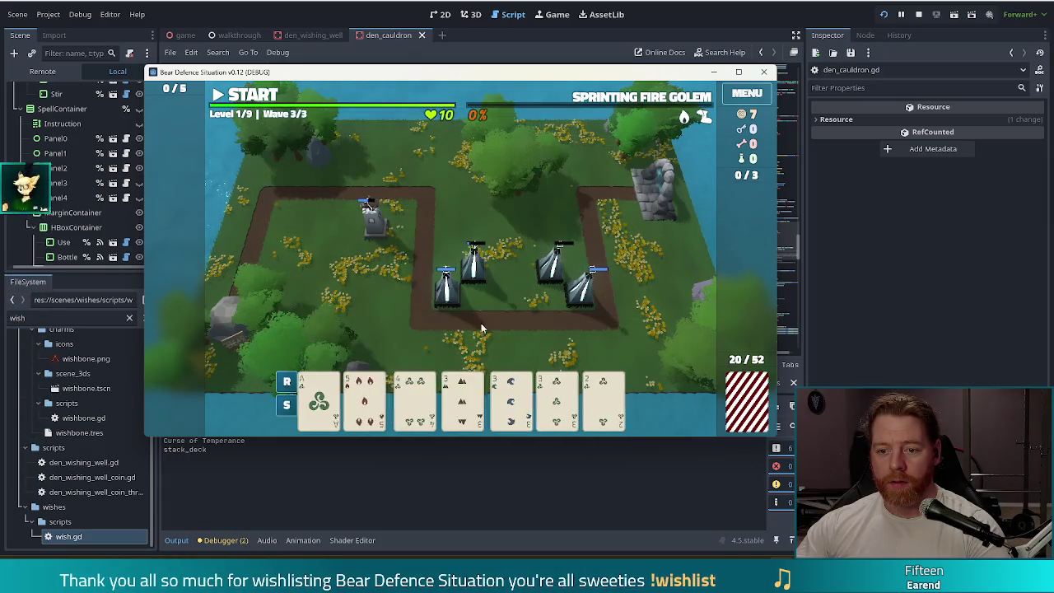
# Build a third Lightning Tower from three 3s and place it on the map
pyautogui.click(550, 400)
pyautogui.click(506, 400)
pyautogui.click(459, 399)
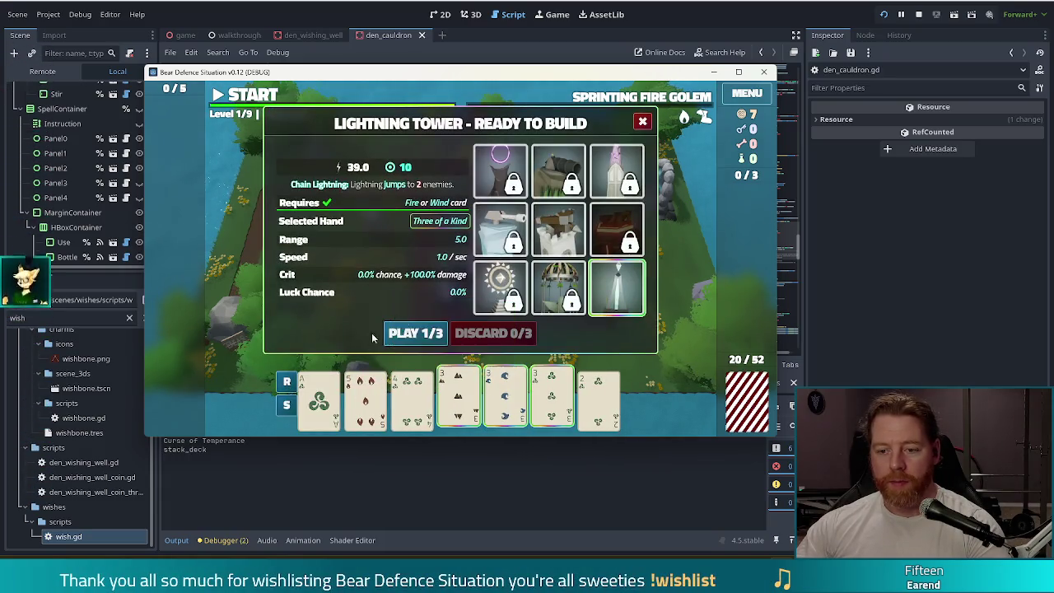
pyautogui.click(415, 333)
pyautogui.click(375, 221)
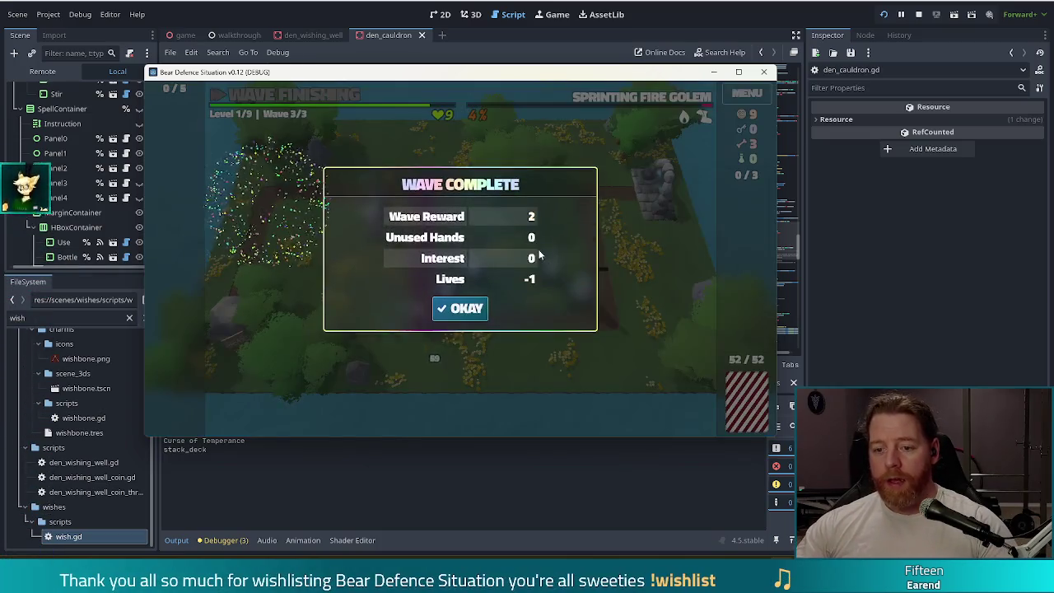
# Dismiss the wave 3 summary and upgrade the Lightning Tower with extra Shots
pyautogui.click(467, 309)
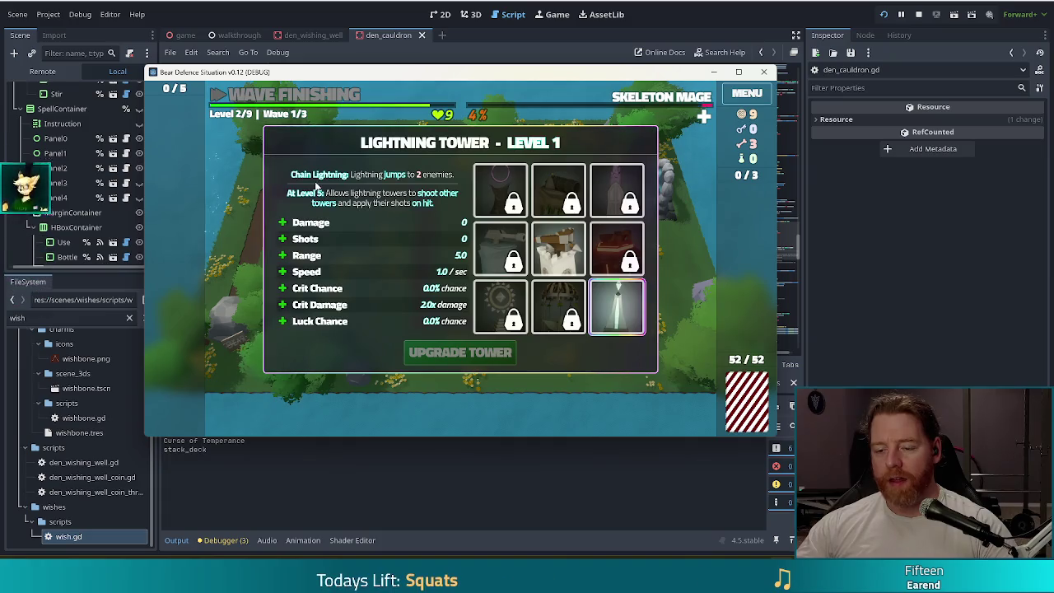
pyautogui.click(333, 244)
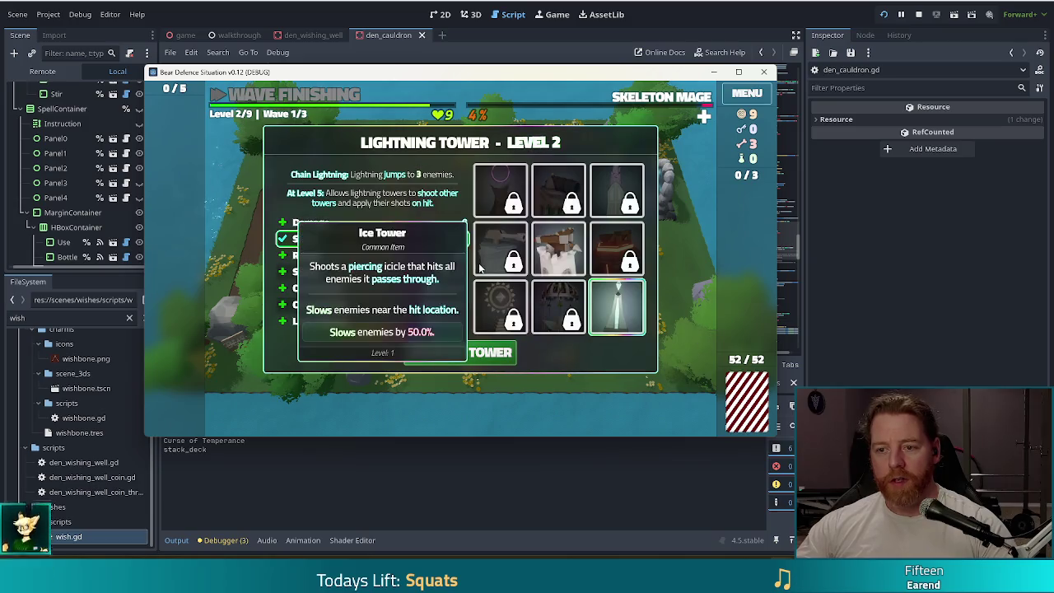
pyautogui.moveTo(626, 317)
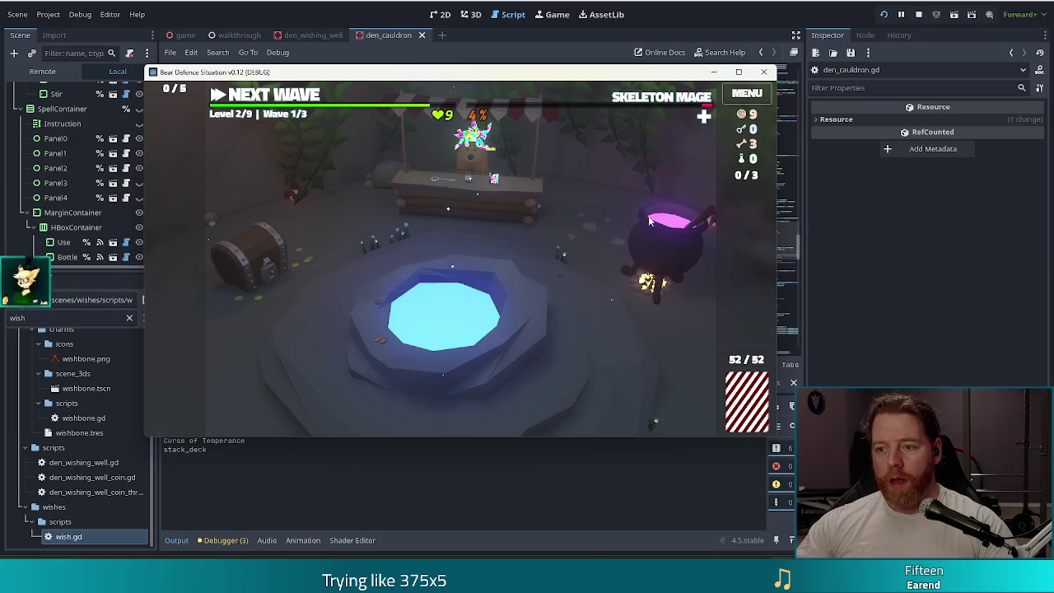
# Throw 5 coins at the wishing well and take the Training Wheels wish
pyautogui.click(495, 326)
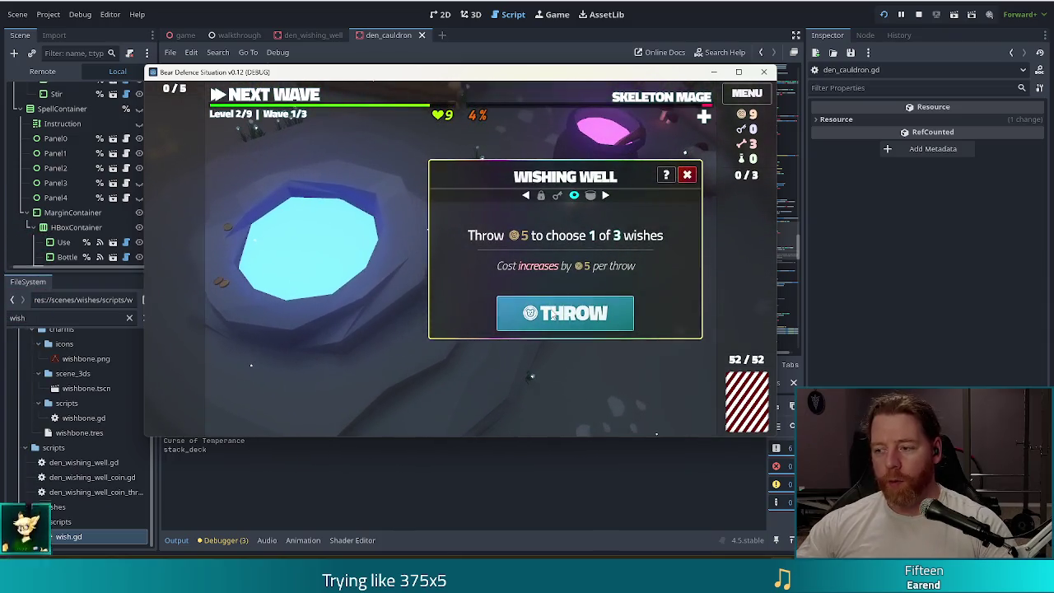
pyautogui.click(554, 316)
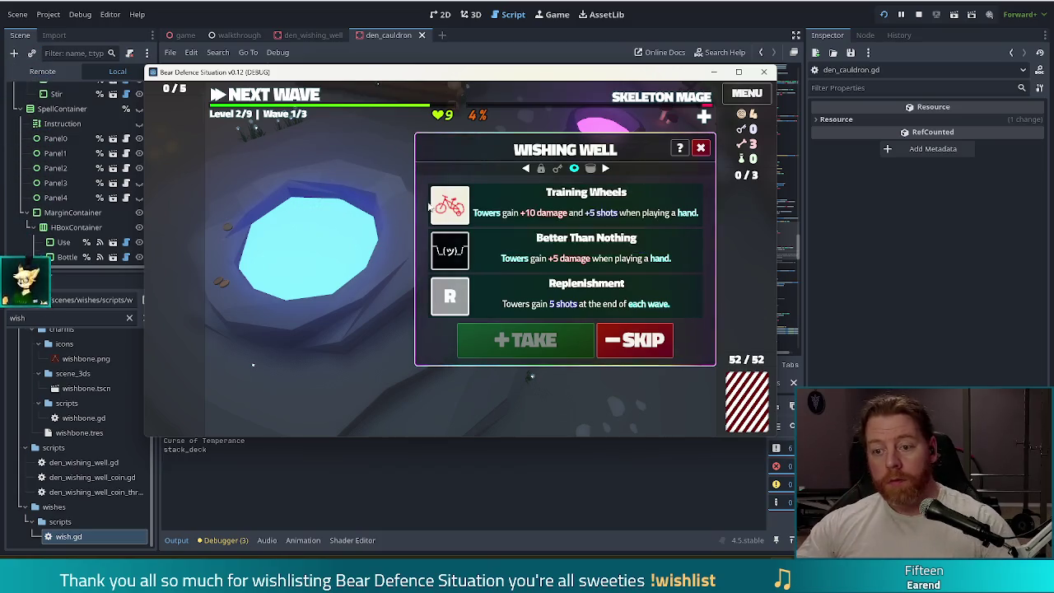
pyautogui.click(486, 200)
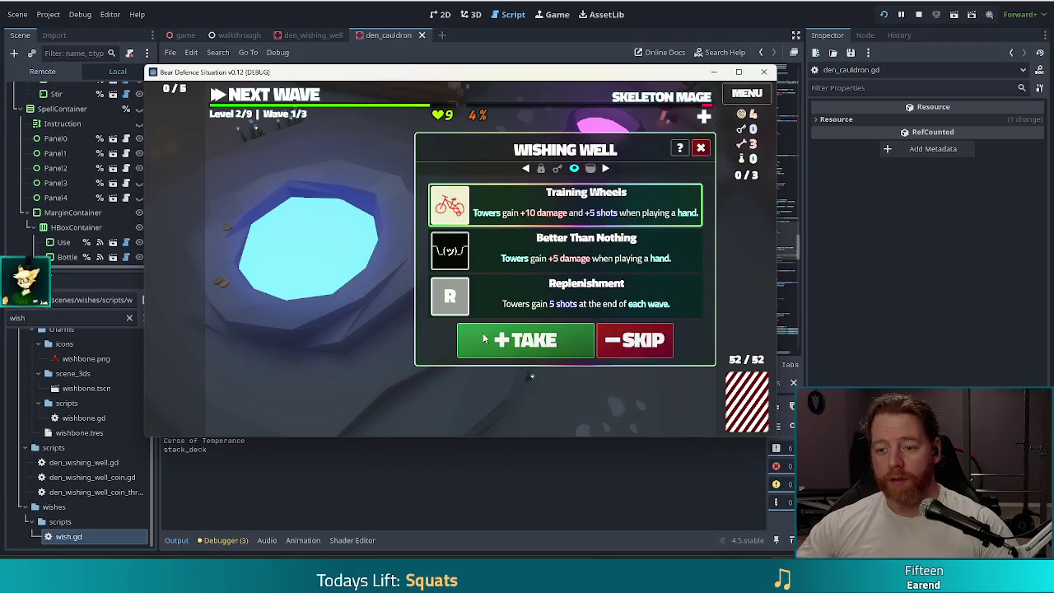
pyautogui.click(510, 345)
pyautogui.press('`')
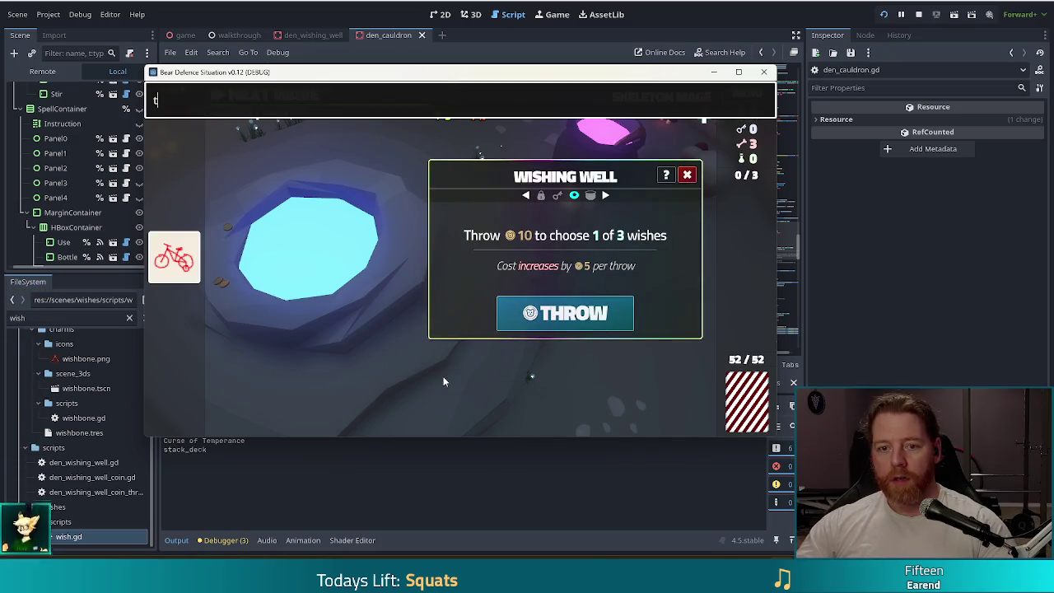
# Run the test_kit debug command, then throw coins and take the Heart of Frost wish
pyautogui.write('test_kit')
pyautogui.press('Return')
pyautogui.press('`')
pyautogui.click(599, 322)
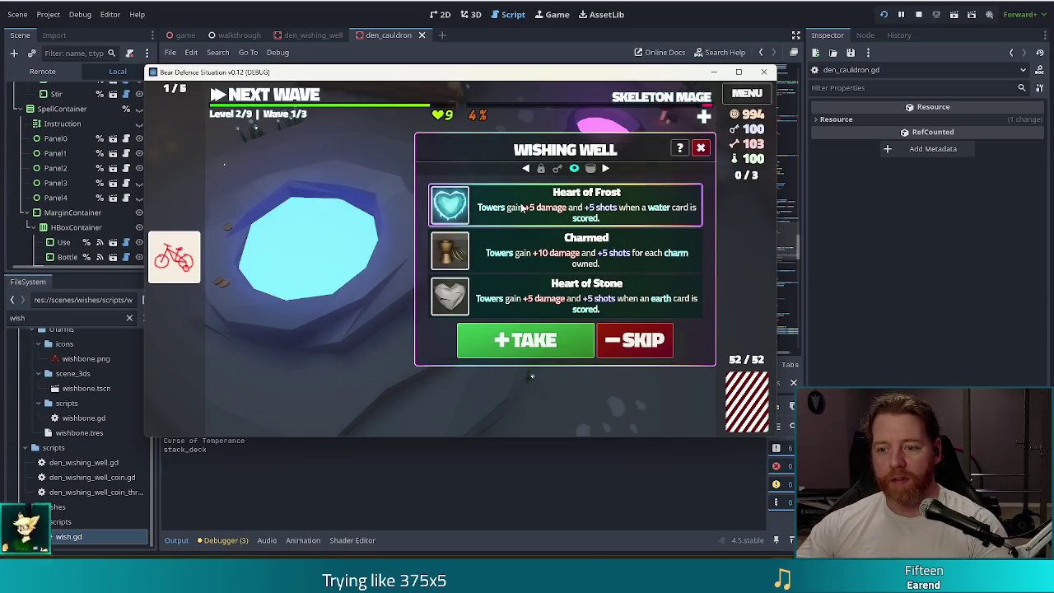
pyautogui.click(547, 341)
# Roll a new set of wishes and take Gold for Discard
pyautogui.click(575, 322)
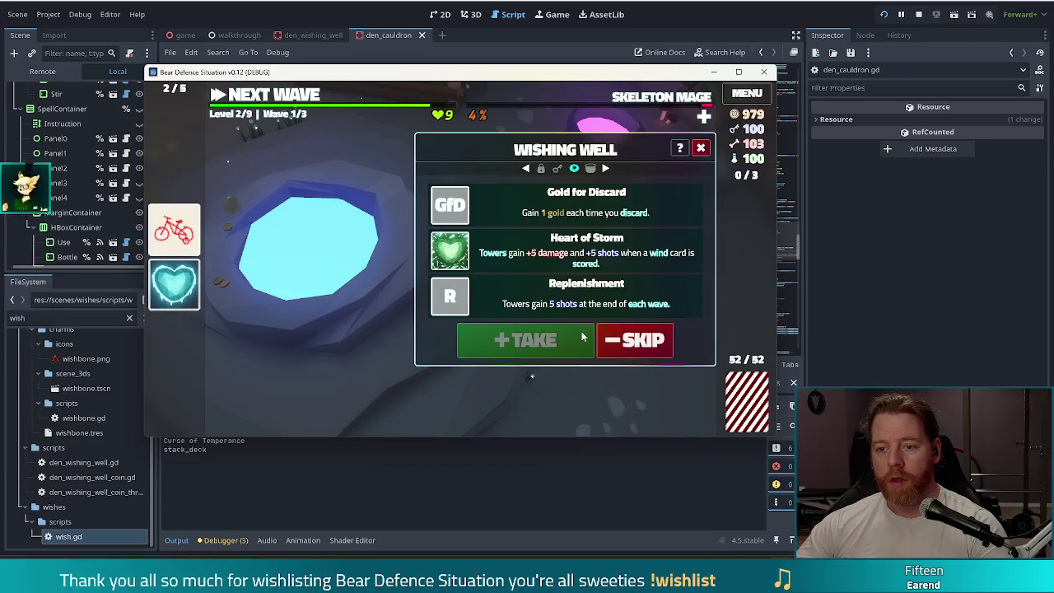
pyautogui.click(495, 207)
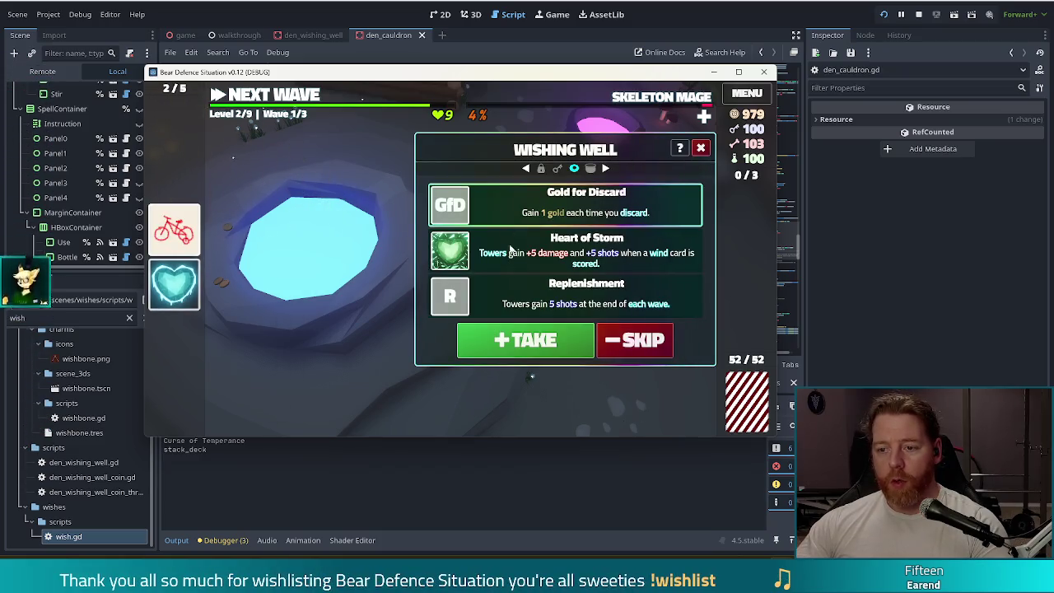
pyautogui.click(544, 344)
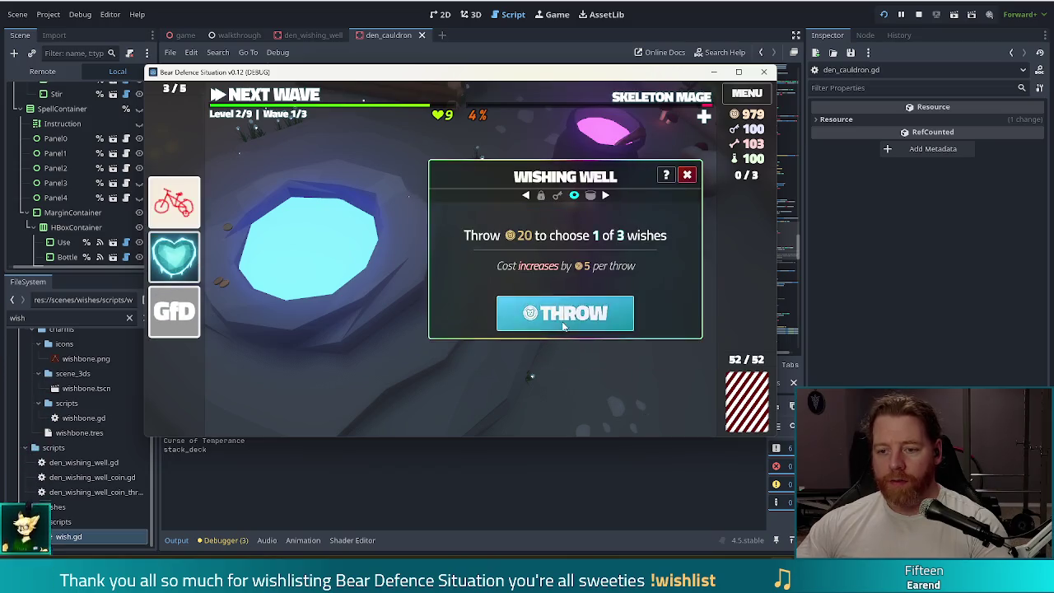
# Roll again to take First Tower, then roll once more and pick Stocked Up
pyautogui.click(554, 320)
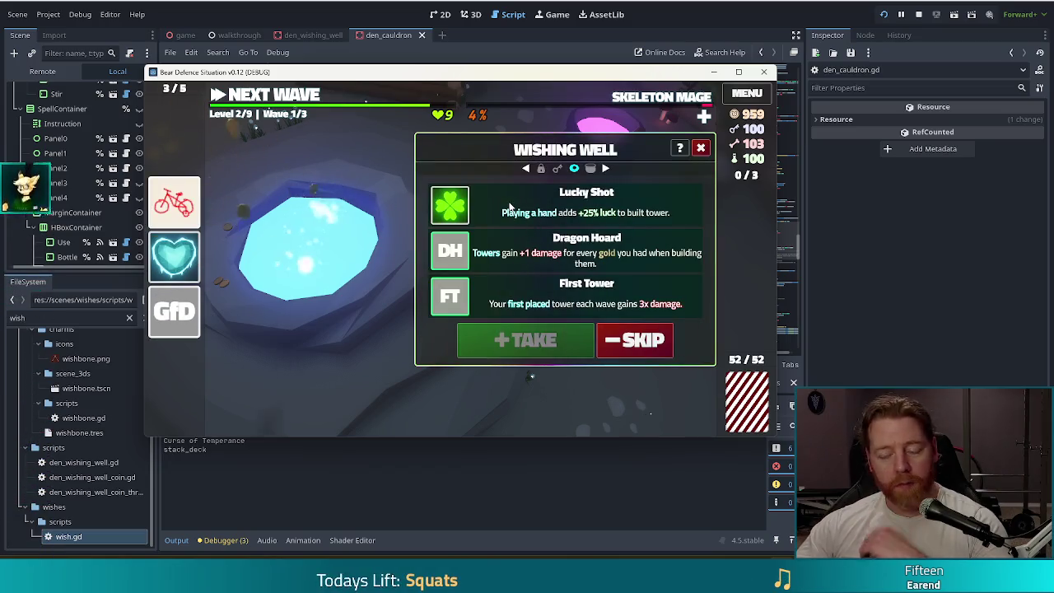
pyautogui.click(510, 207)
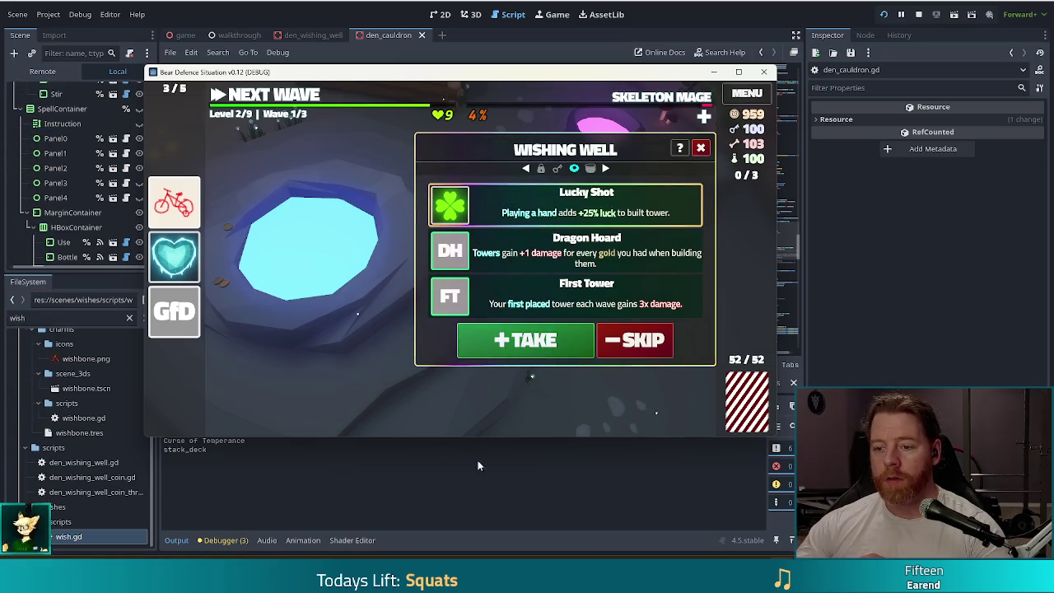
pyautogui.click(491, 302)
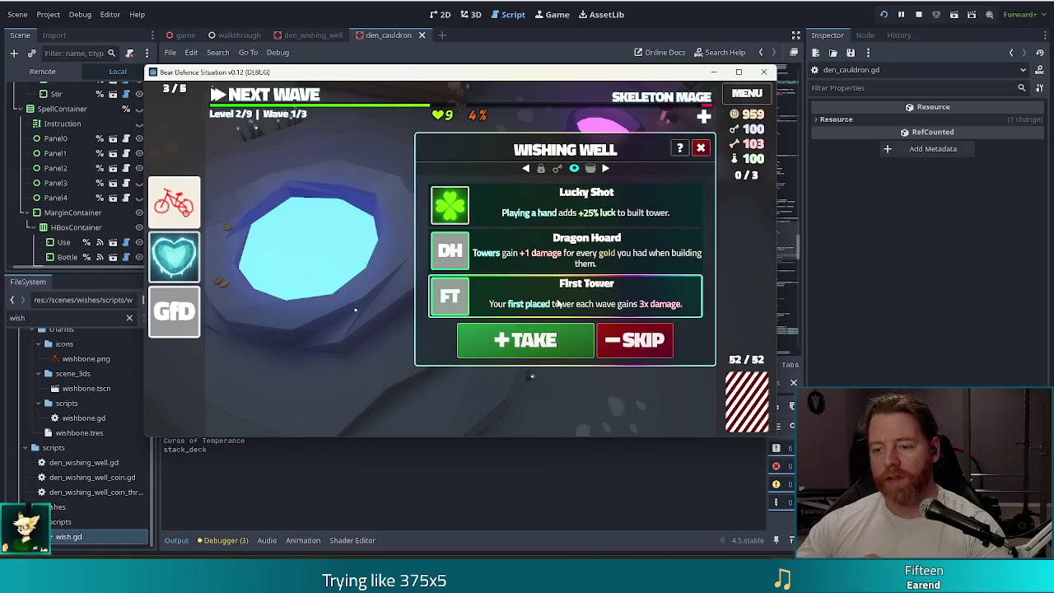
pyautogui.click(509, 339)
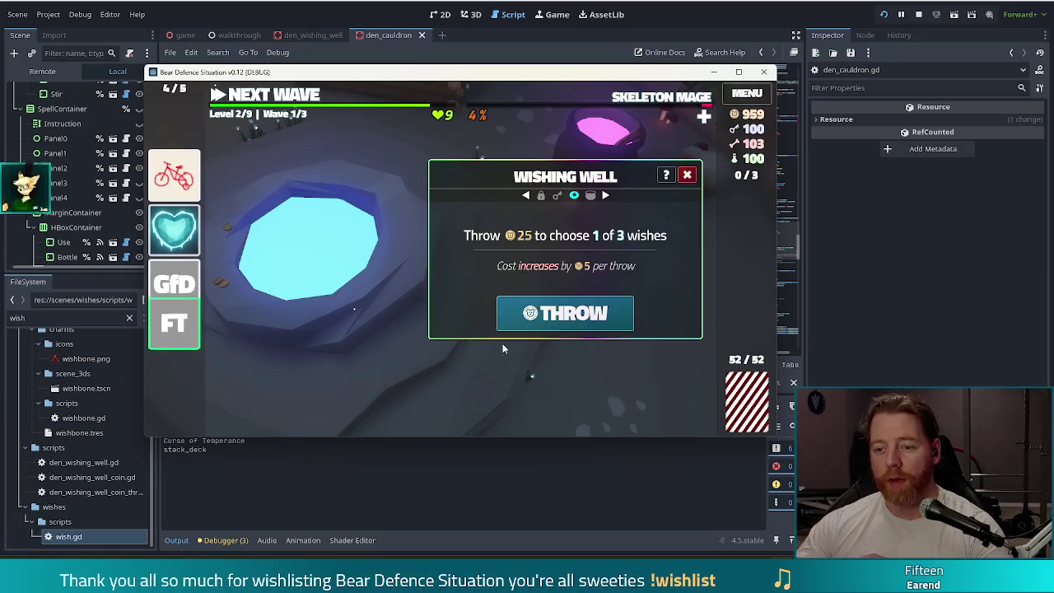
pyautogui.click(566, 317)
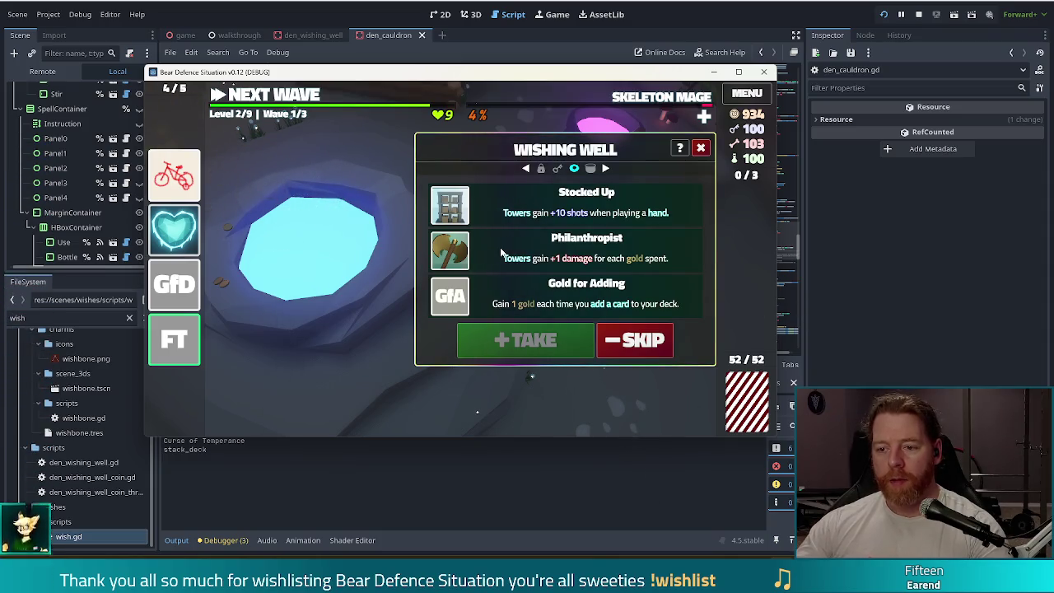
pyautogui.click(577, 204)
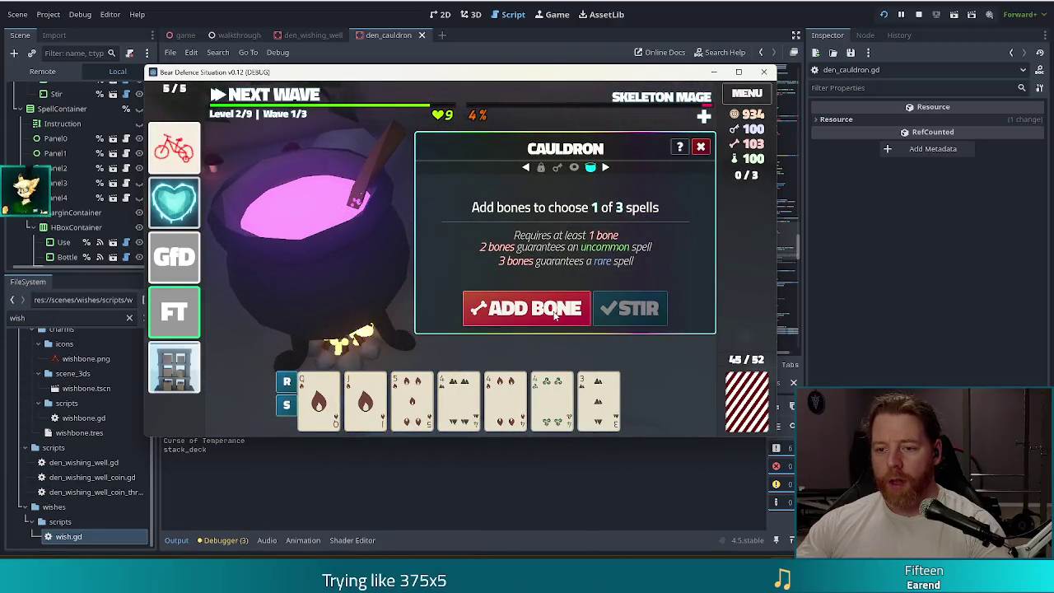
# Brew the cauldron with two bones and cast Alter: Destroy Card on the 3 of Earth
pyautogui.click(502, 309)
pyautogui.click(503, 309)
pyautogui.click(502, 309)
pyautogui.click(630, 309)
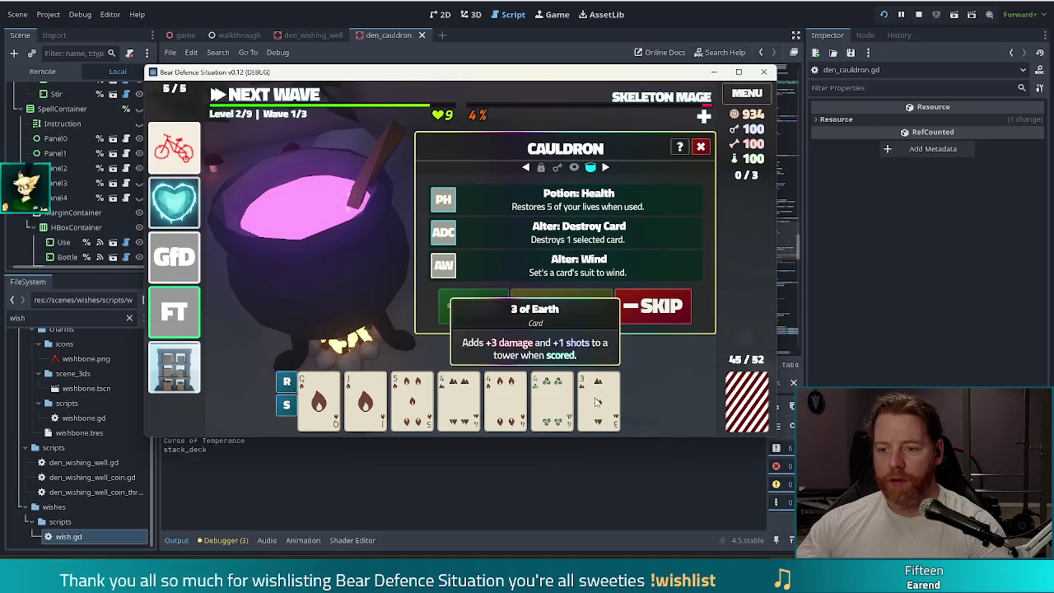
pyautogui.click(504, 233)
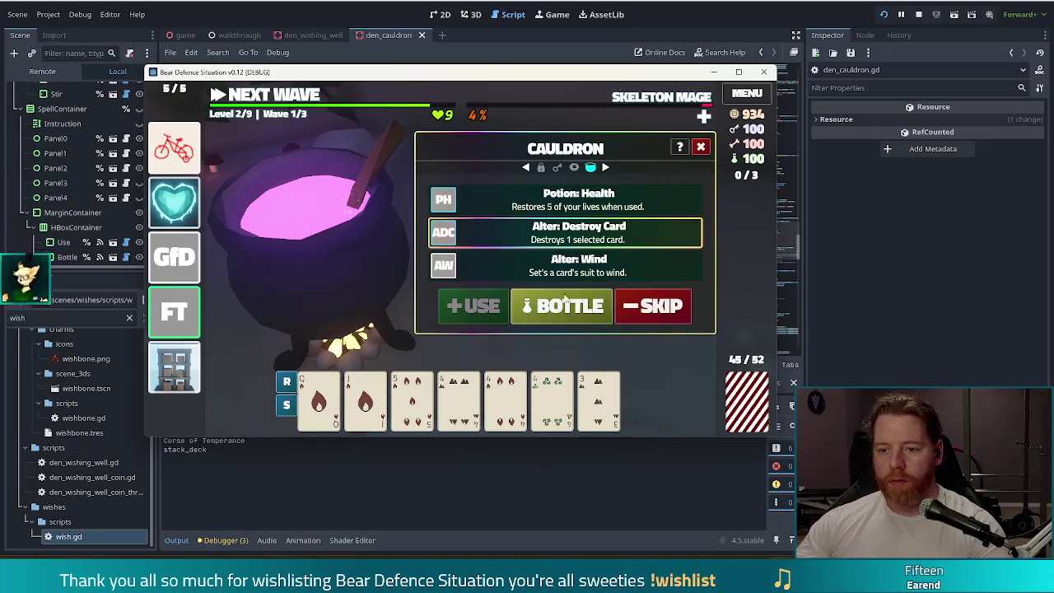
pyautogui.click(599, 397)
pyautogui.click(471, 311)
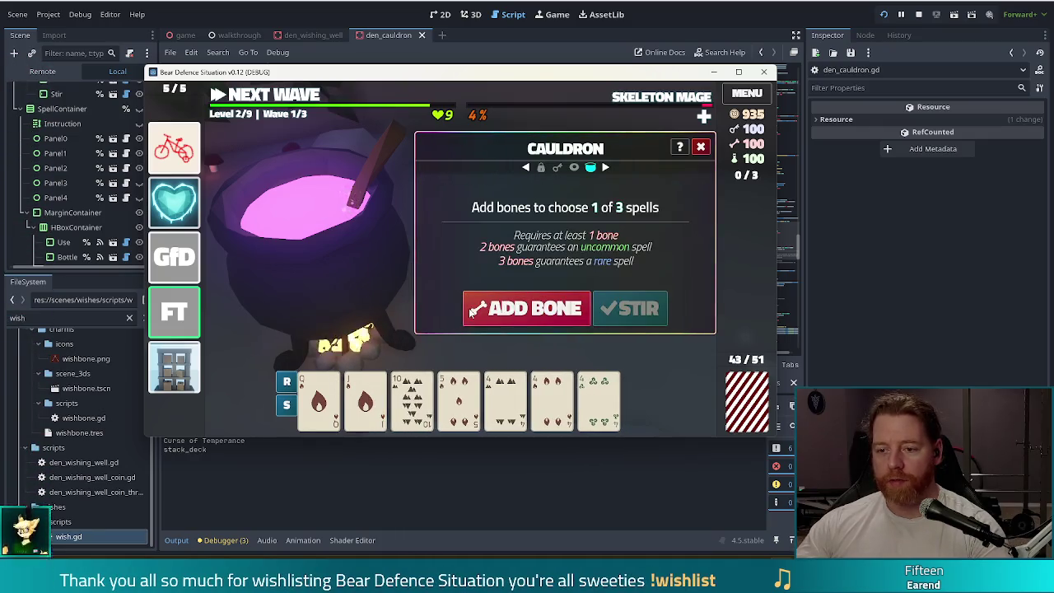
# Brew again and cast Transmute Material: Ruby on the Queen of Fire
pyautogui.click(533, 308)
pyautogui.click(534, 308)
pyautogui.click(534, 308)
pyautogui.click(631, 309)
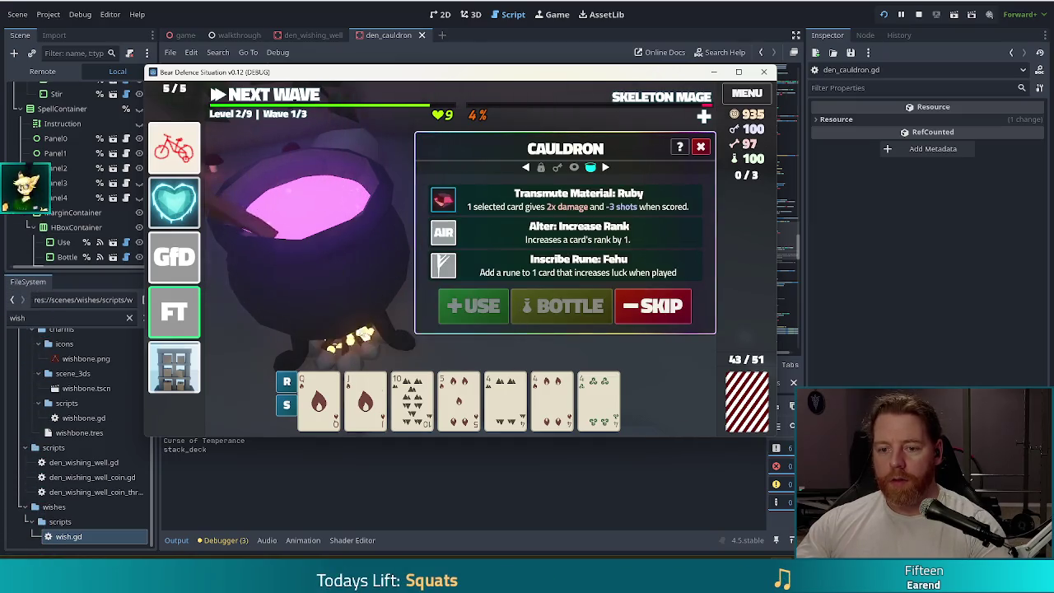
pyautogui.click(319, 399)
pyautogui.click(517, 207)
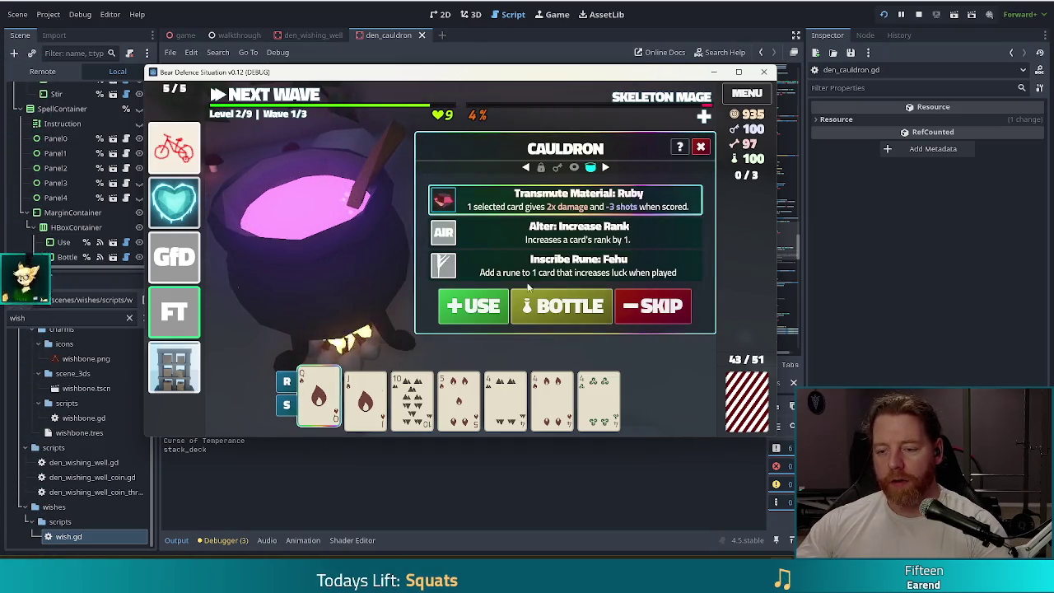
pyautogui.click(471, 308)
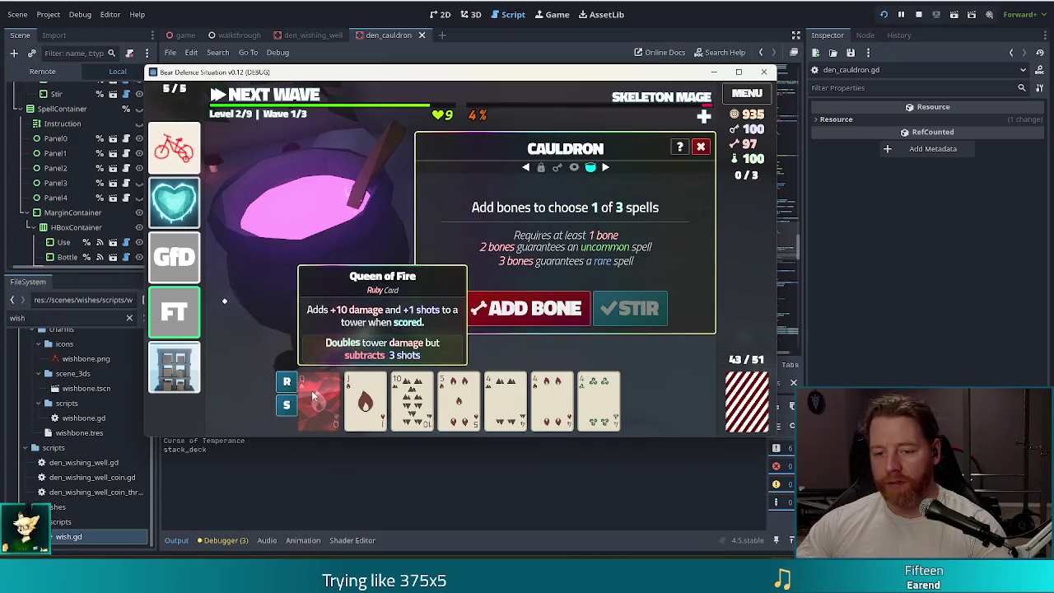
# Brew with three bones, transmute the Jack of Fire to Sapphire, and close the cauldron
pyautogui.click(530, 311)
pyautogui.click(530, 312)
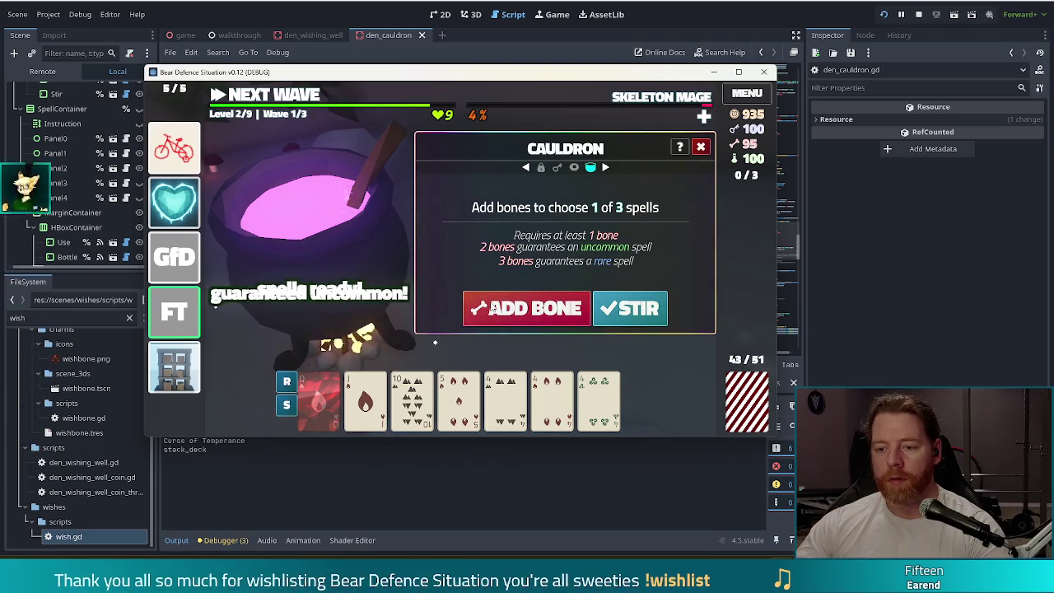
pyautogui.click(530, 312)
pyautogui.click(613, 311)
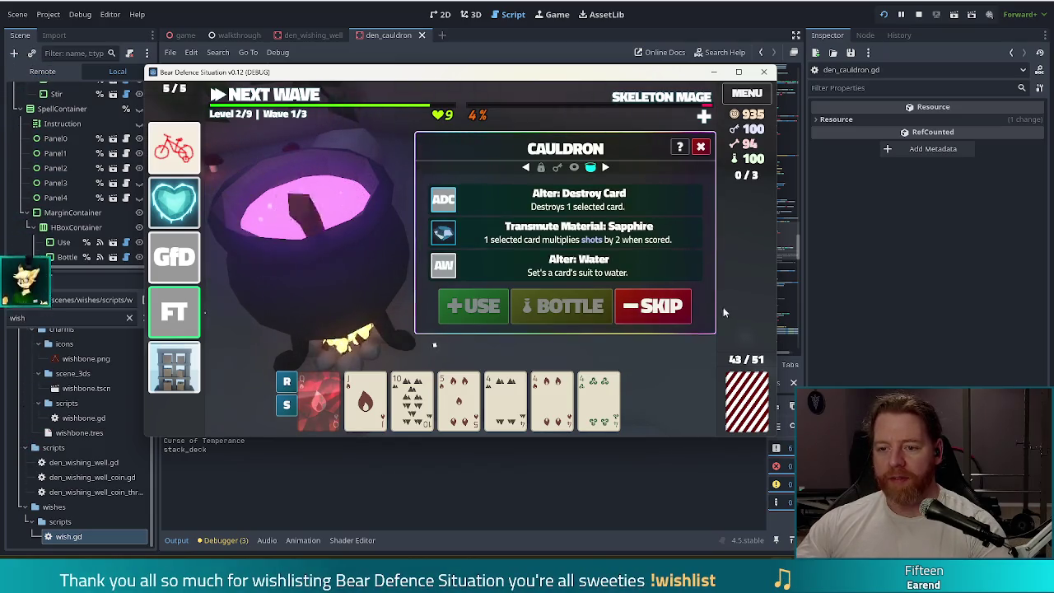
pyautogui.click(379, 402)
pyautogui.click(568, 233)
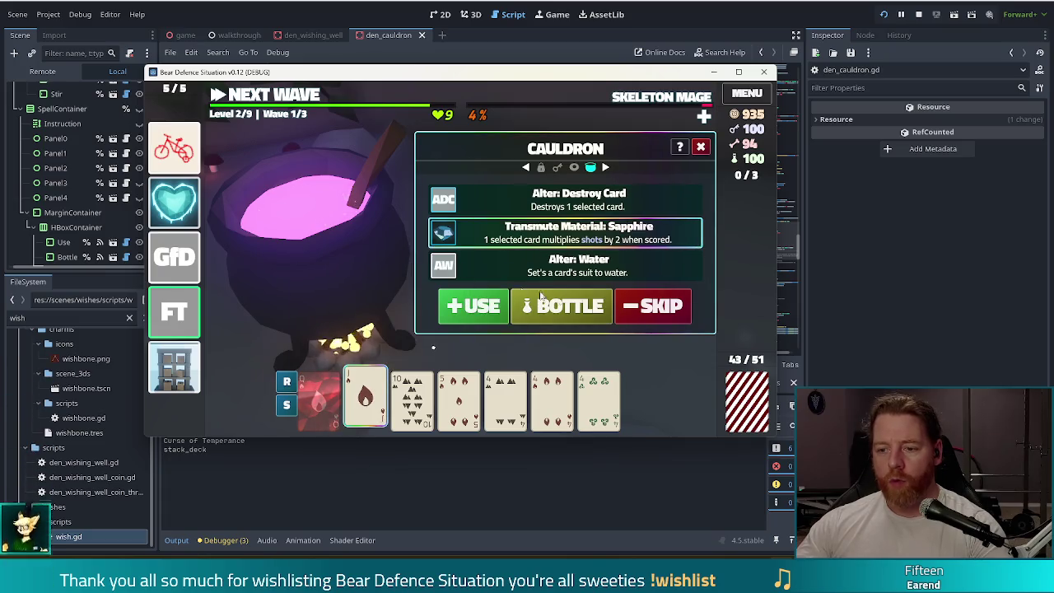
pyautogui.click(454, 320)
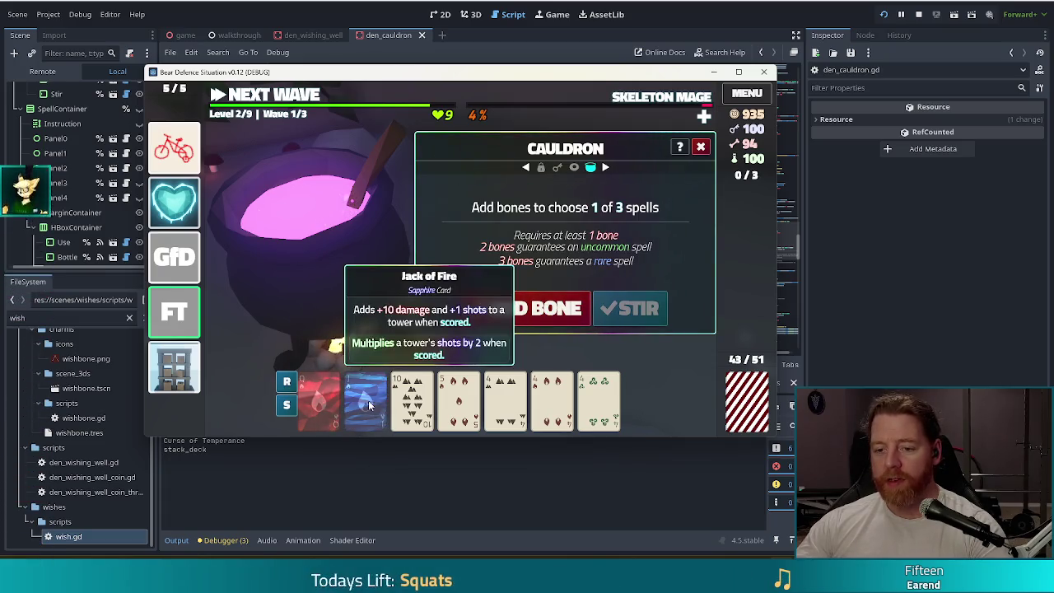
pyautogui.click(700, 147)
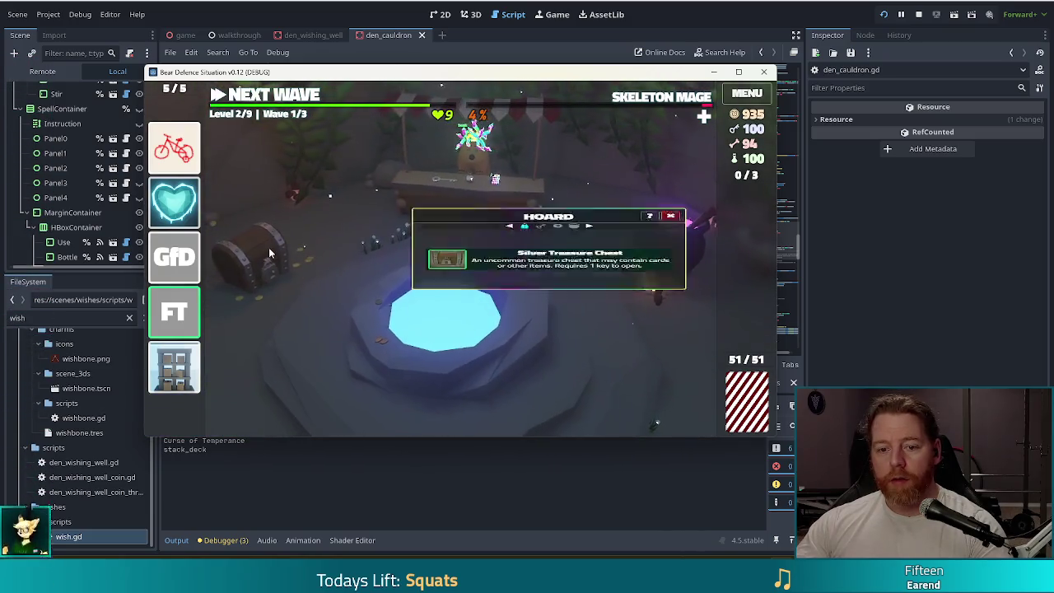
# Unlock the Silver Treasure Chest in the hoard and take the Birthday Present loot
pyautogui.click(243, 250)
pyautogui.click(451, 272)
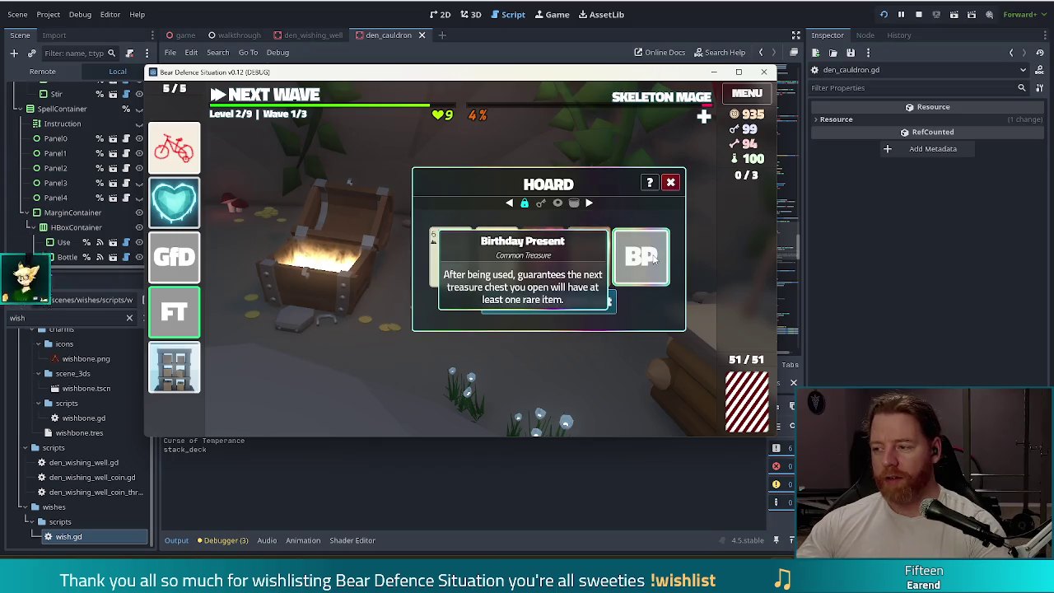
pyautogui.click(586, 303)
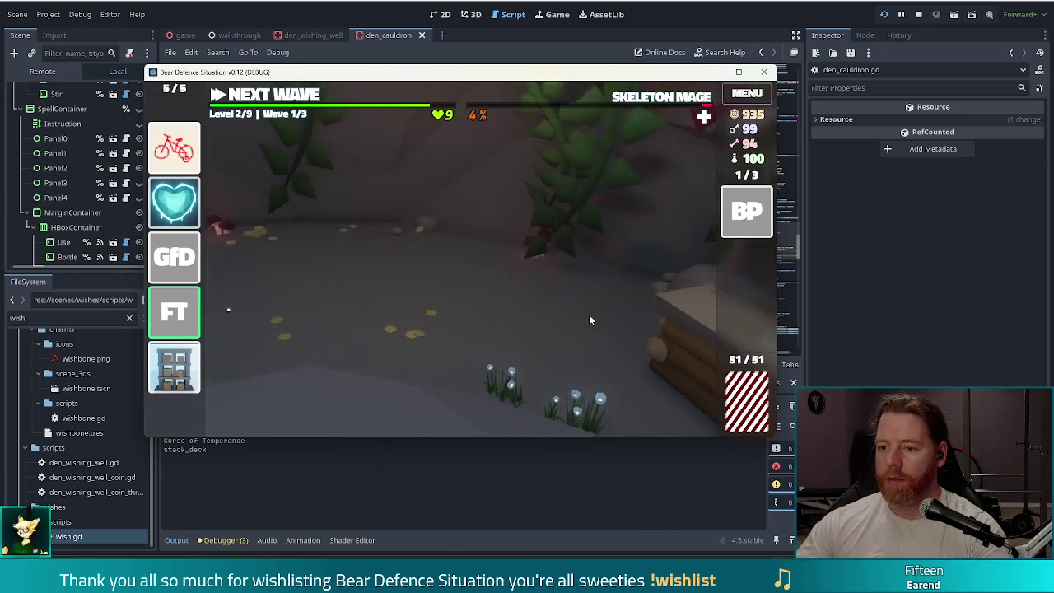
pyautogui.click(461, 209)
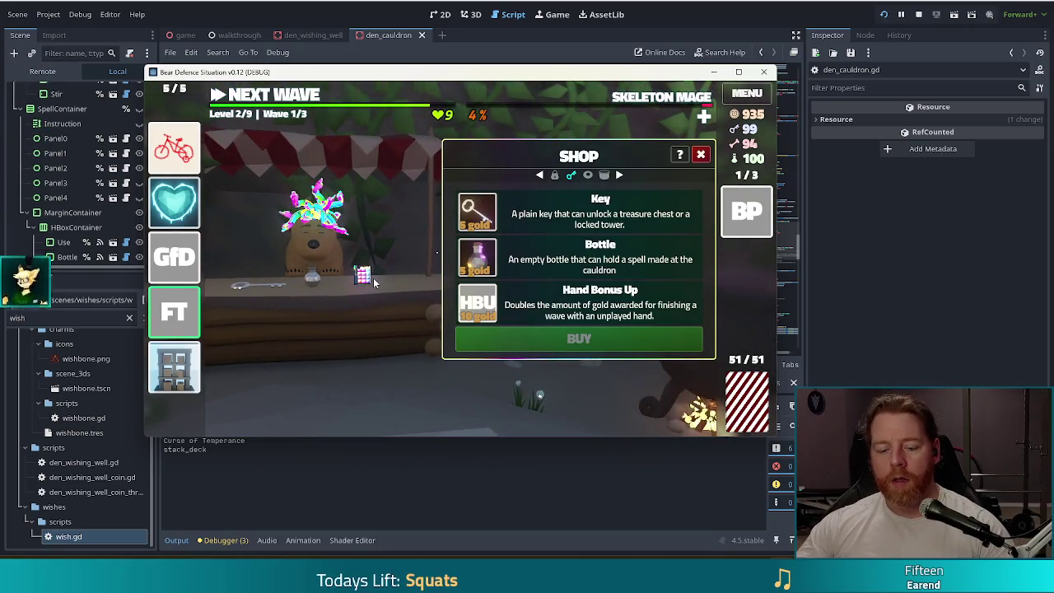
# Restock the shop with the add_shop_items debug command
pyautogui.press('`')
pyautogui.write('test_kit')
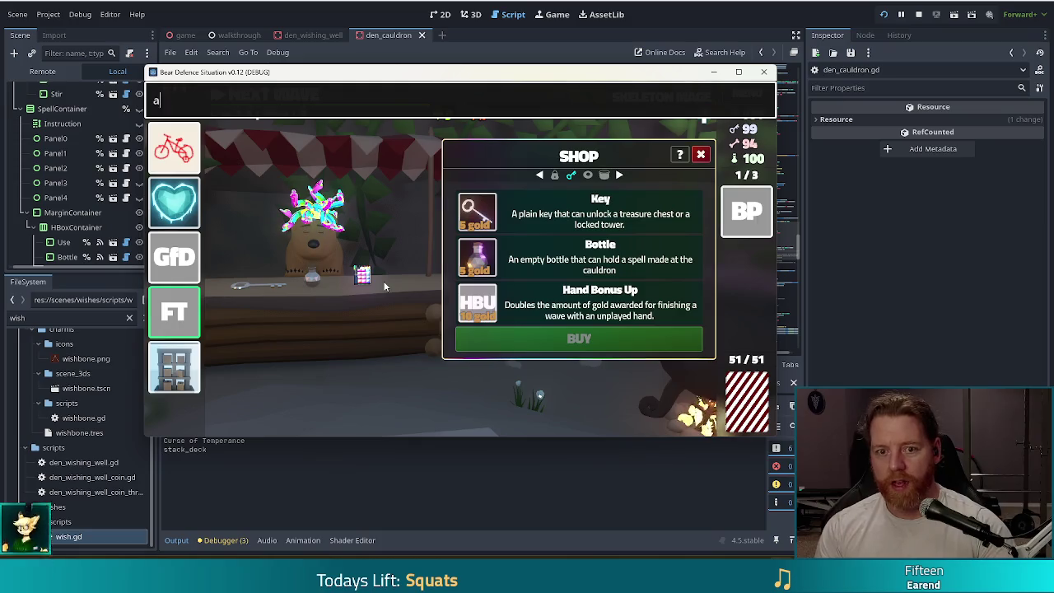
pyautogui.write('_ches')
pyautogui.press('BackSpace')
pyautogui.press('BackSpace')
pyautogui.press('BackSpace')
pyautogui.write('shop_')
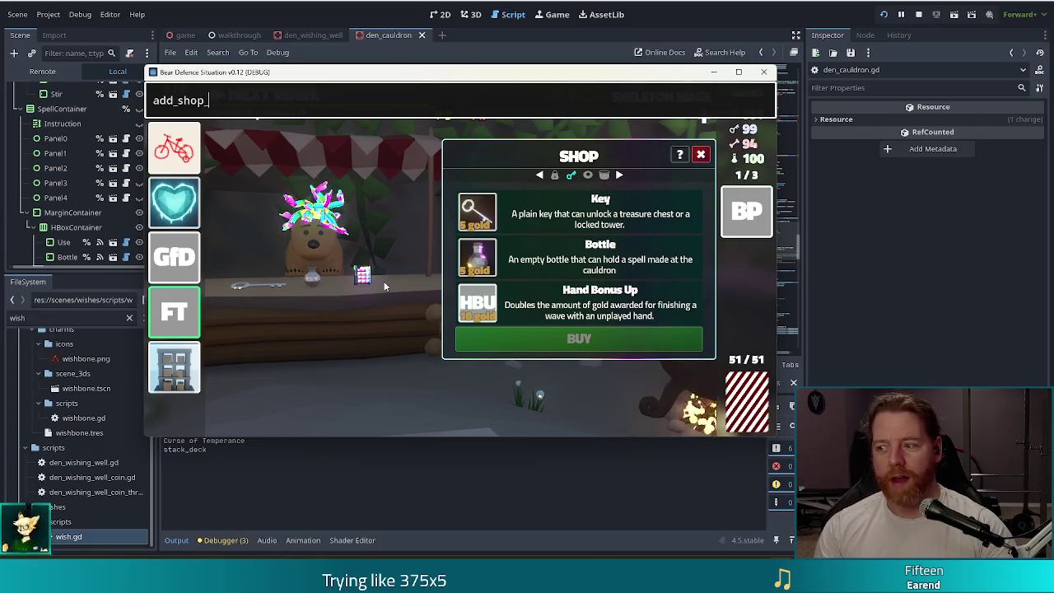
pyautogui.write('items')
pyautogui.press('Return')
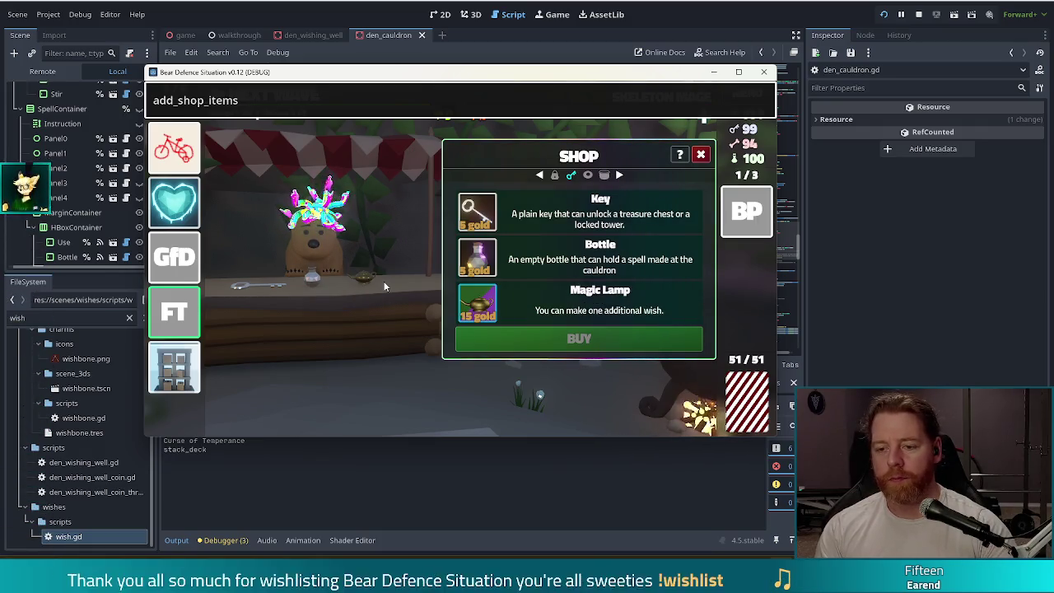
# Buy the Magic Lamp, then close the shop and the debug console
pyautogui.click(547, 305)
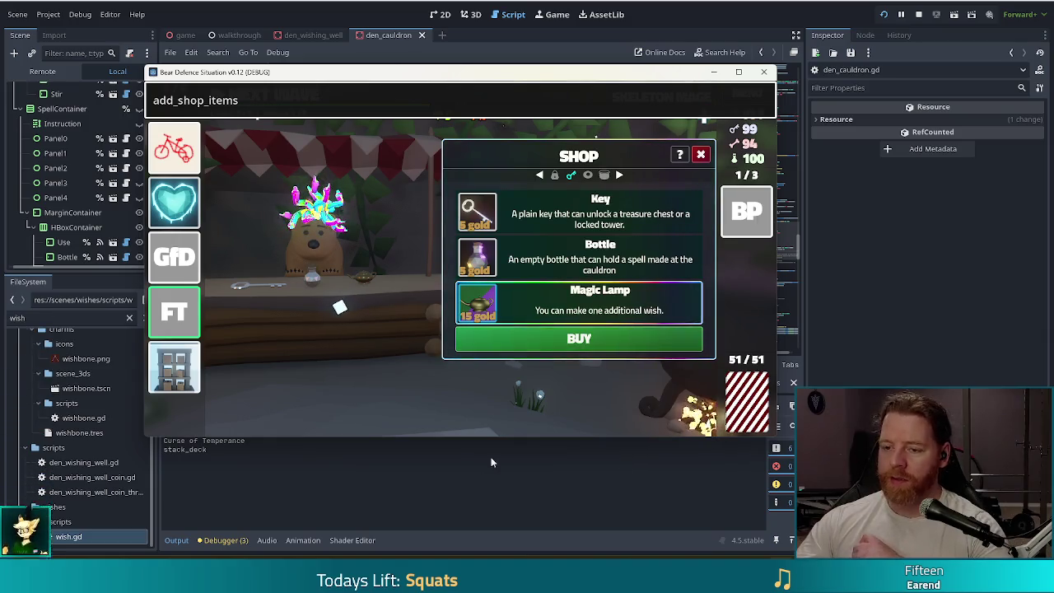
pyautogui.click(553, 342)
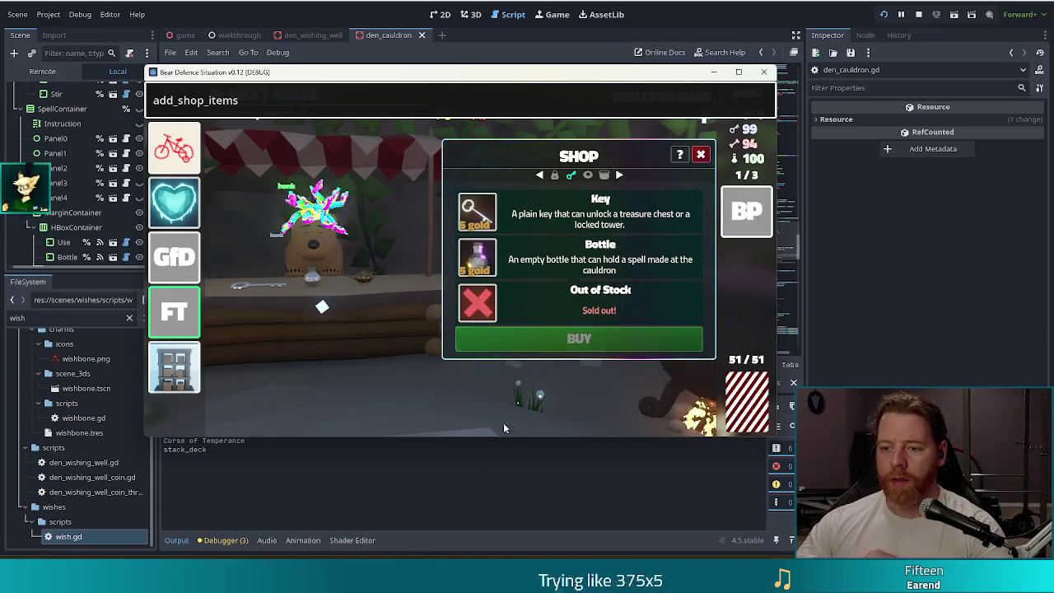
pyautogui.click(702, 154)
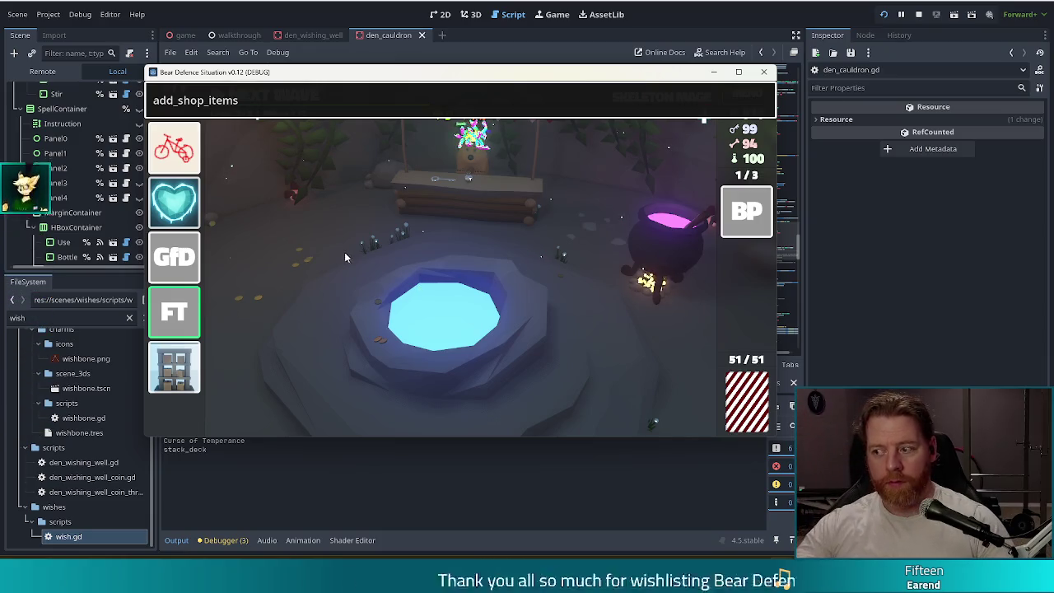
pyautogui.press('Return')
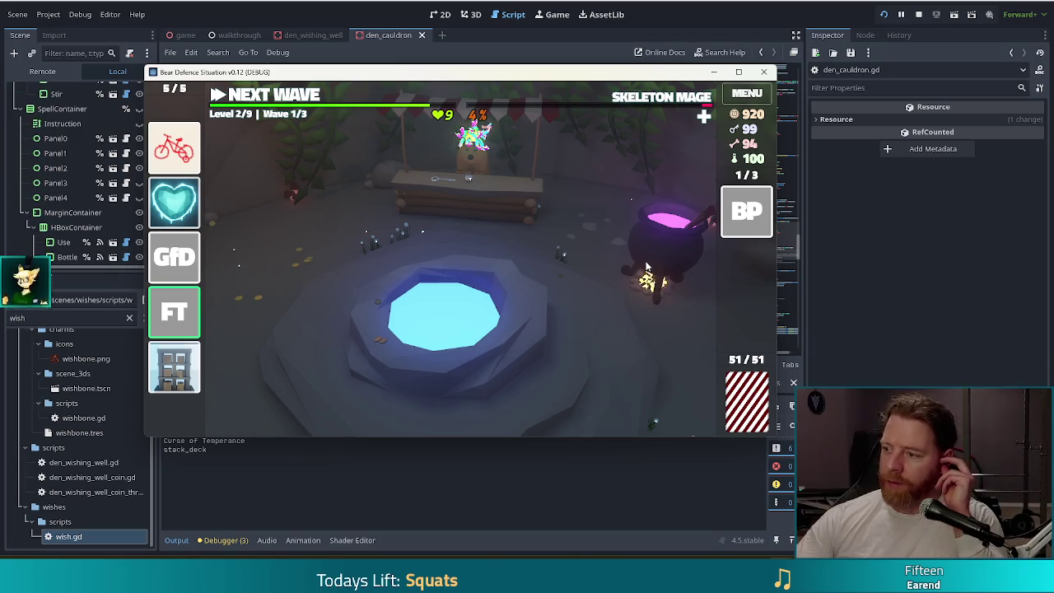
# Add one bone to the cauldron and discard the Heart of Frost charm
pyautogui.click(673, 265)
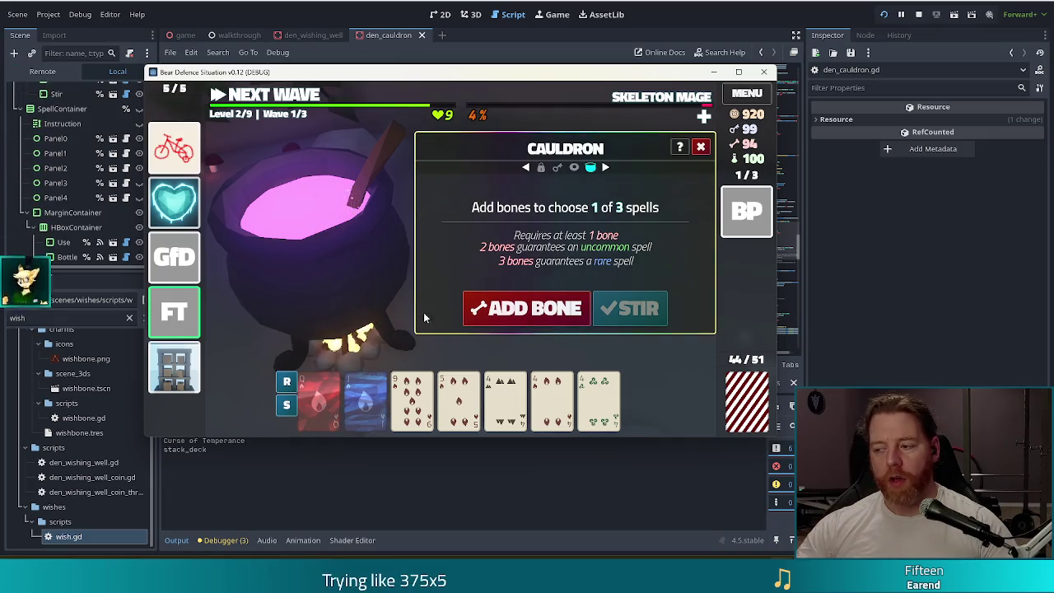
pyautogui.click(543, 314)
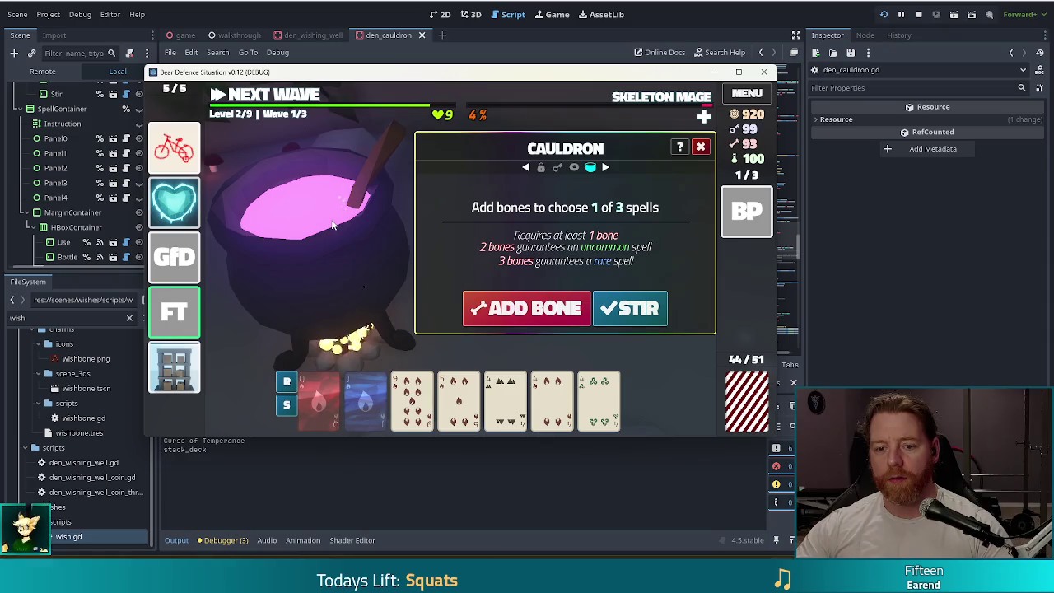
pyautogui.click(187, 213)
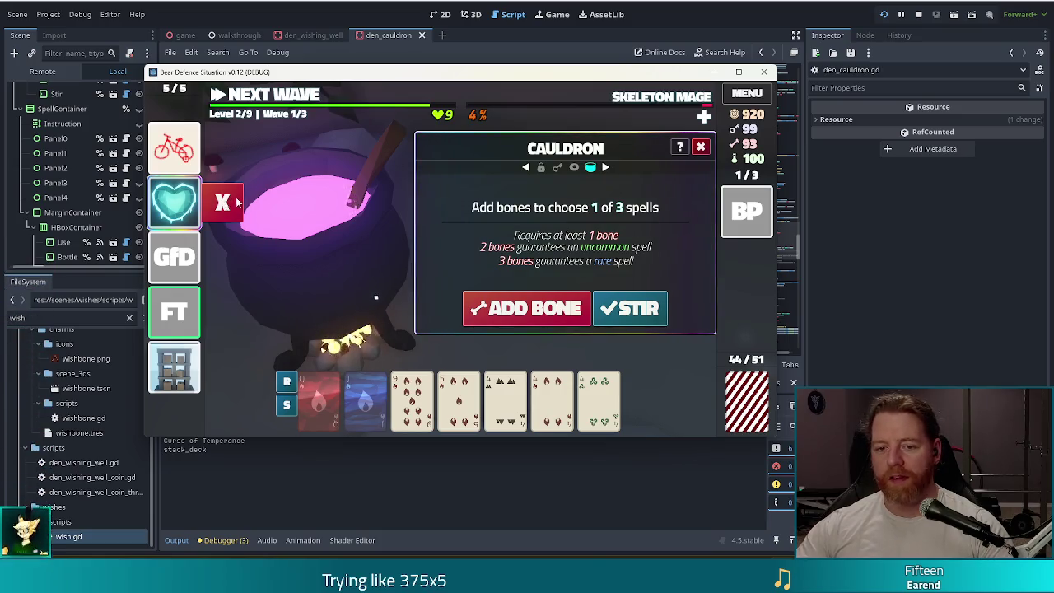
pyautogui.click(233, 206)
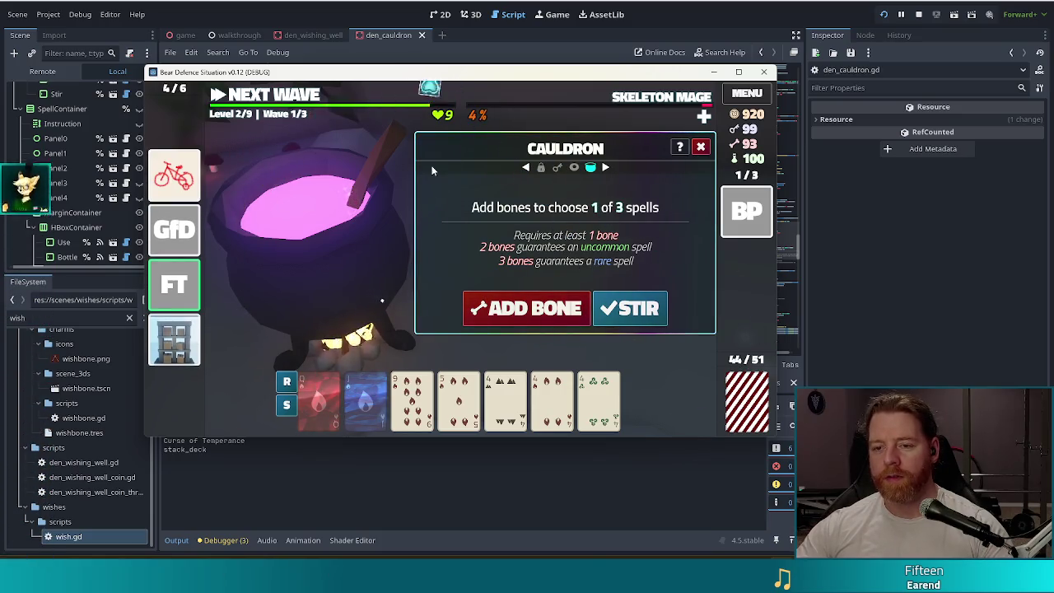
# Read the info cards for the Gold for Discard and Training Wheels wishes
pyautogui.moveTo(181, 251)
pyautogui.moveTo(173, 174)
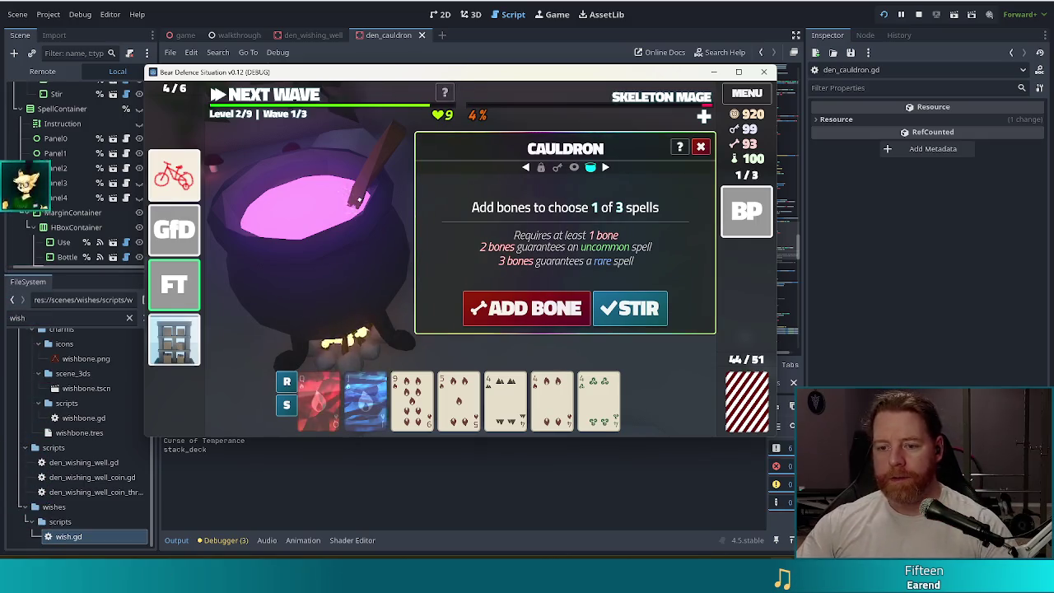
pyautogui.moveTo(189, 174)
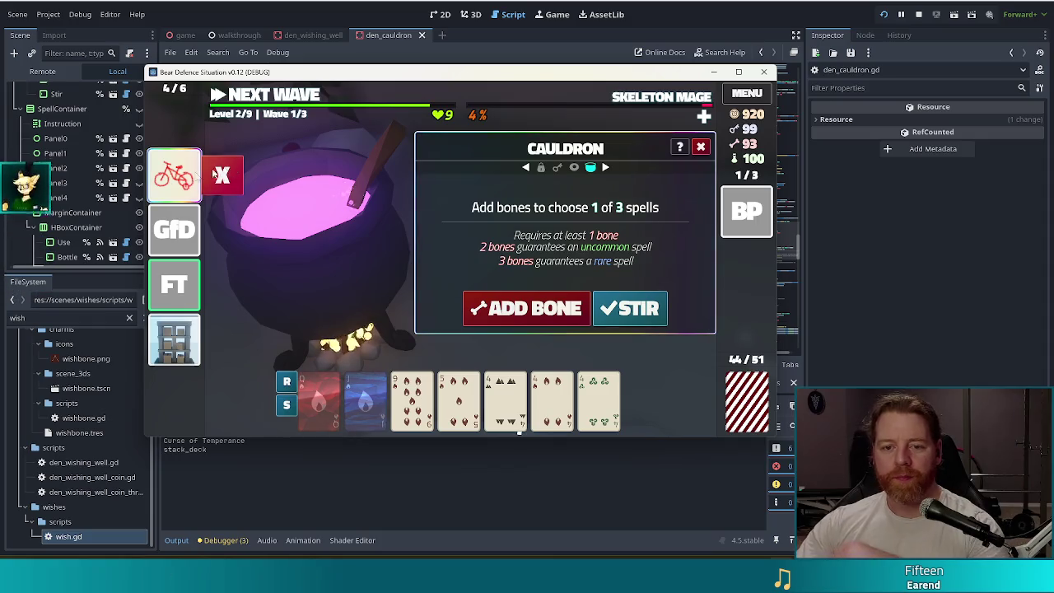
pyautogui.moveTo(163, 185)
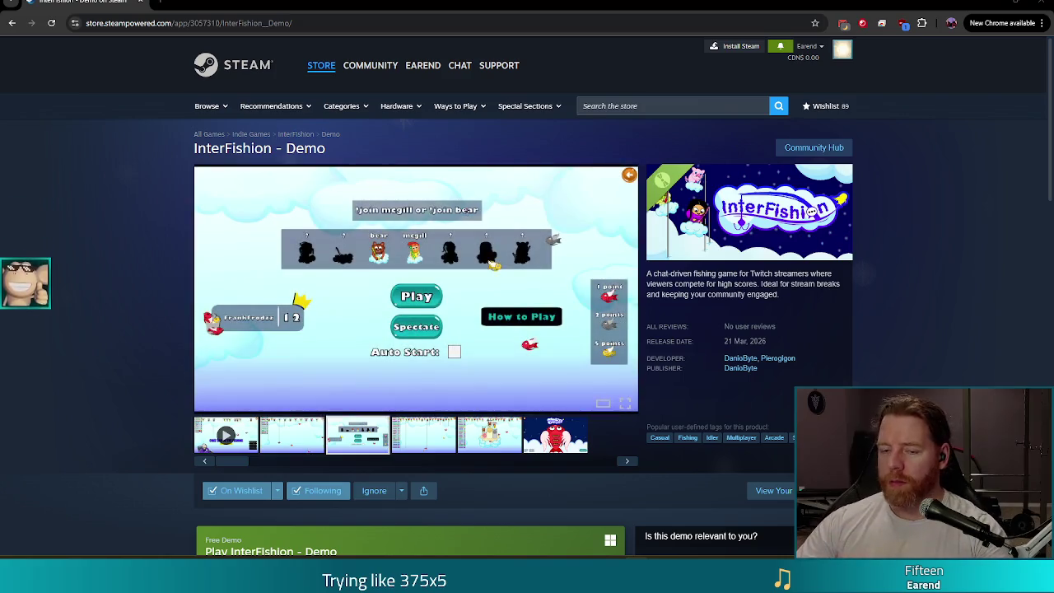
# Start the InterFishion gameplay video from the store media strip and play it full screen
pyautogui.click(624, 404)
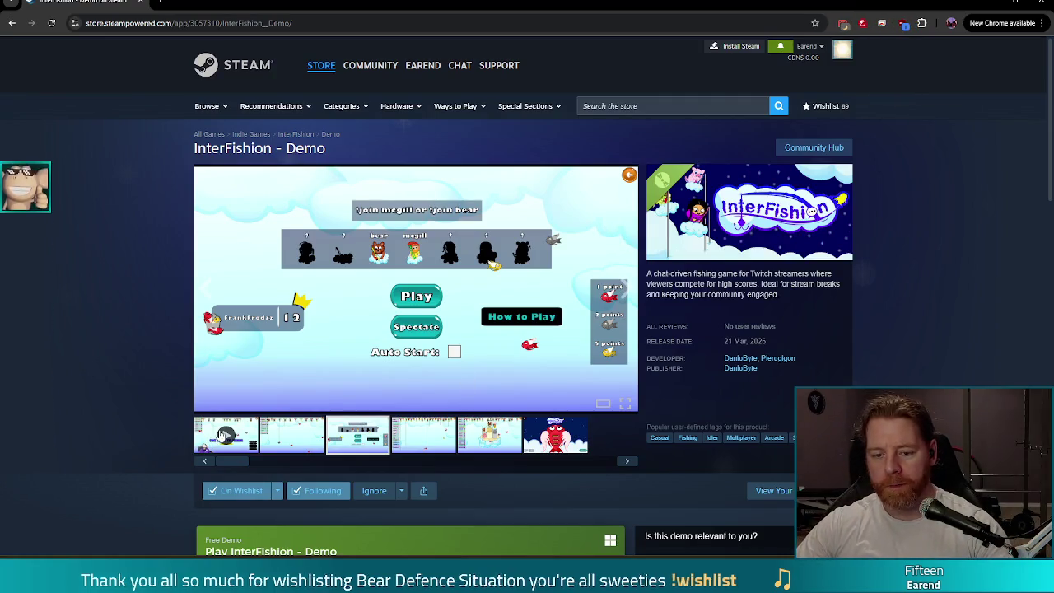
pyautogui.click(226, 435)
pyautogui.click(626, 406)
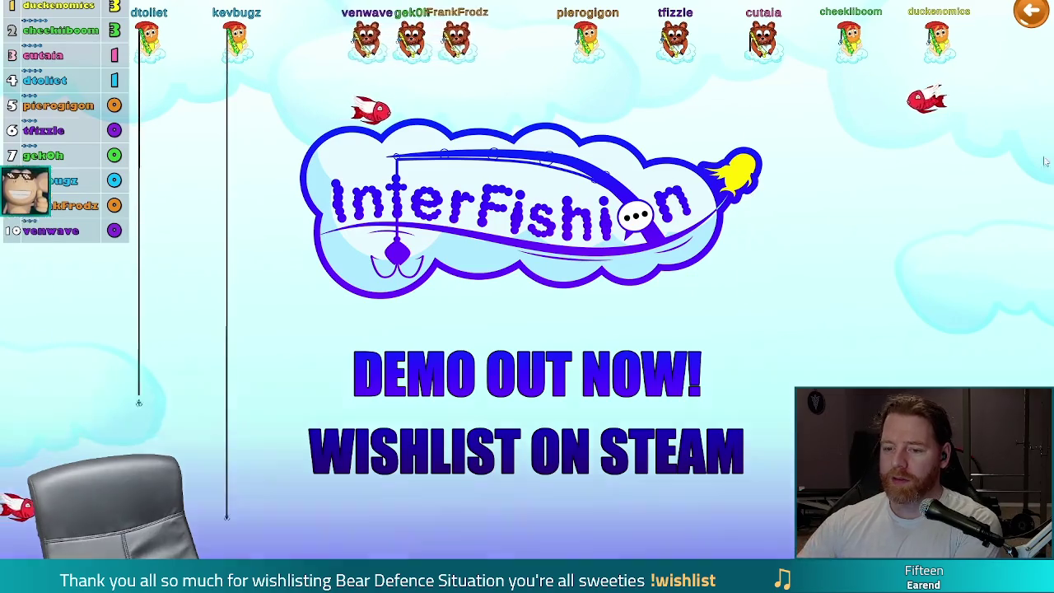
pyautogui.moveTo(709, 272)
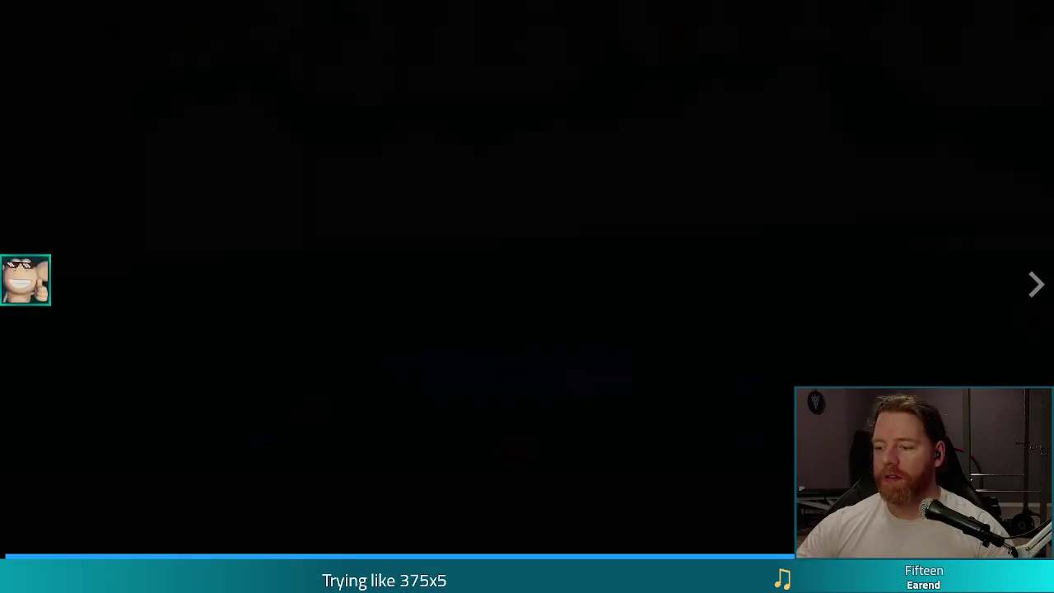
# Exit the full-screen InterFishion trailer and return to the Bear Defence Situation game's cauldron screen
pyautogui.press('Escape')
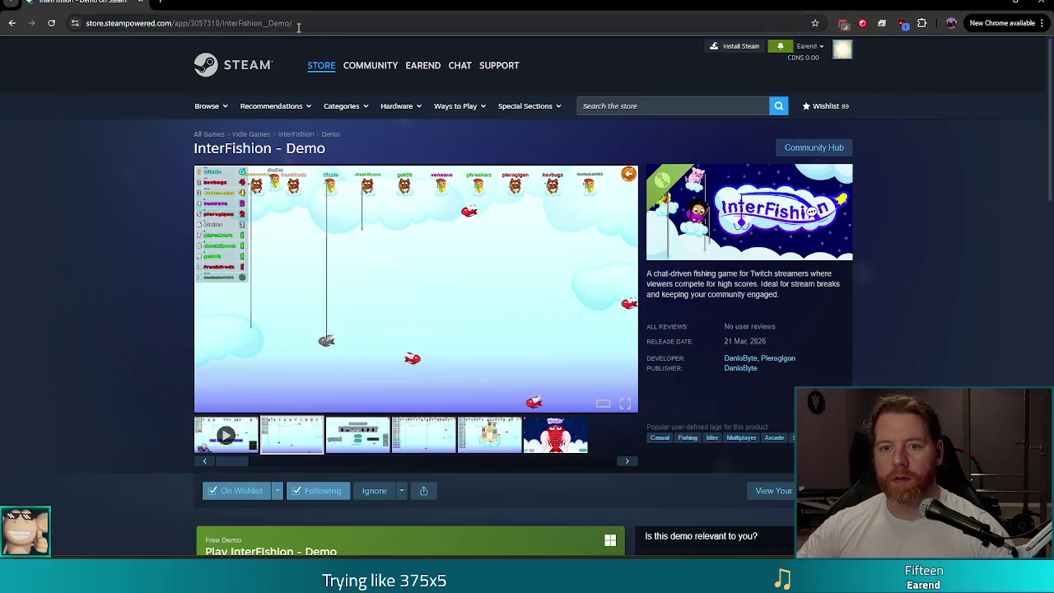
pyautogui.click(298, 23)
pyautogui.press('Escape')
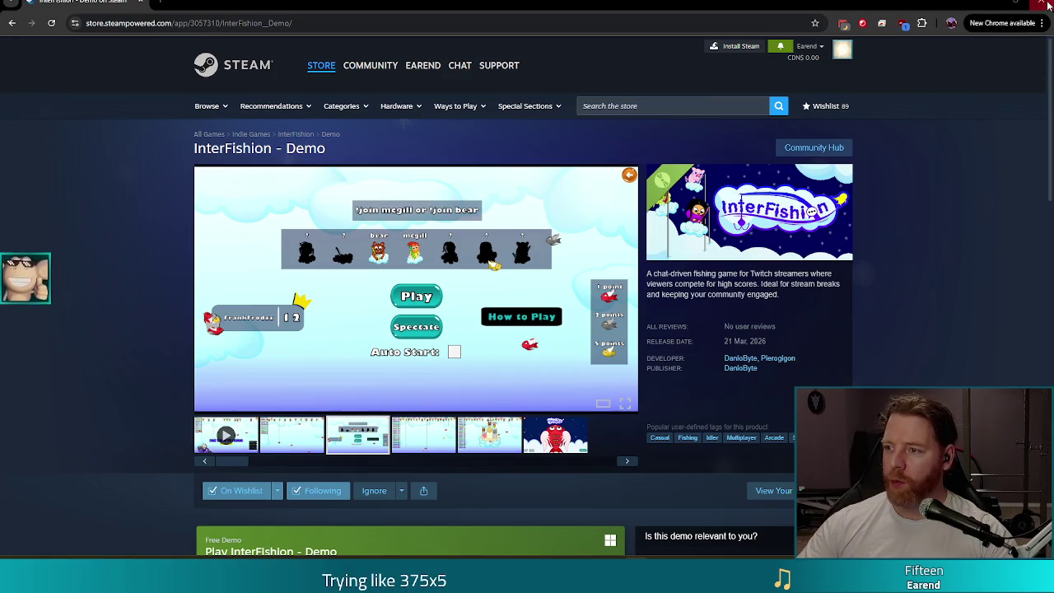
pyautogui.hotkey('alt', 'Tab')
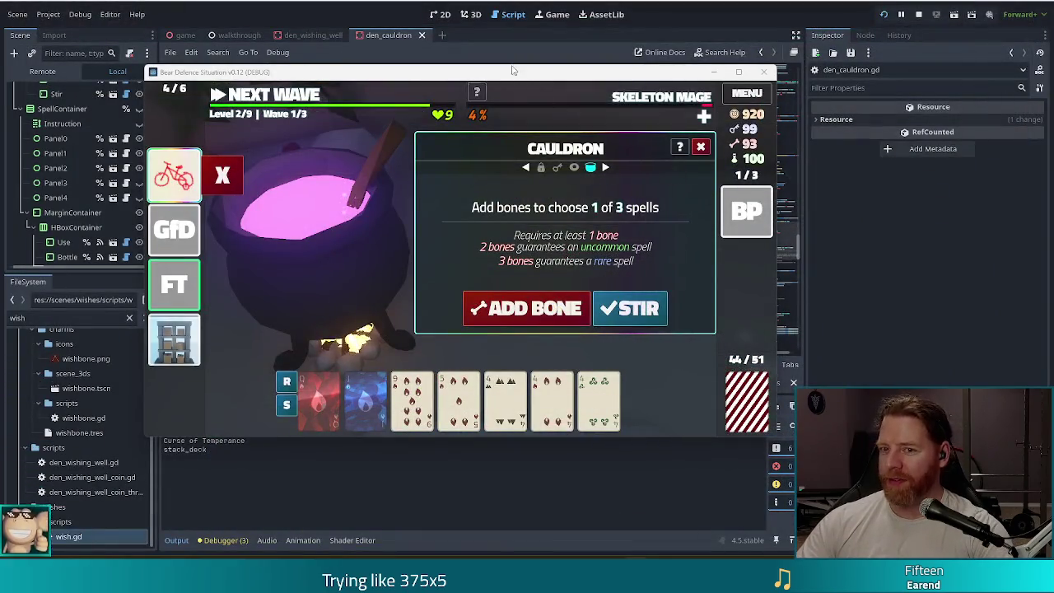
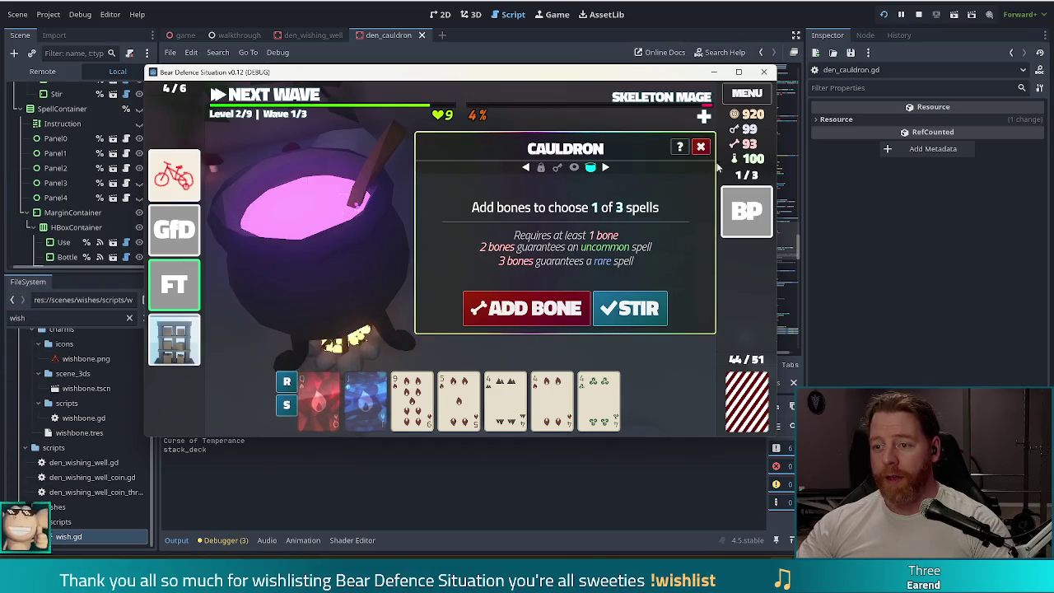
# Throw 30 coins at the wishing well and close it without taking a wish
pyautogui.click(702, 147)
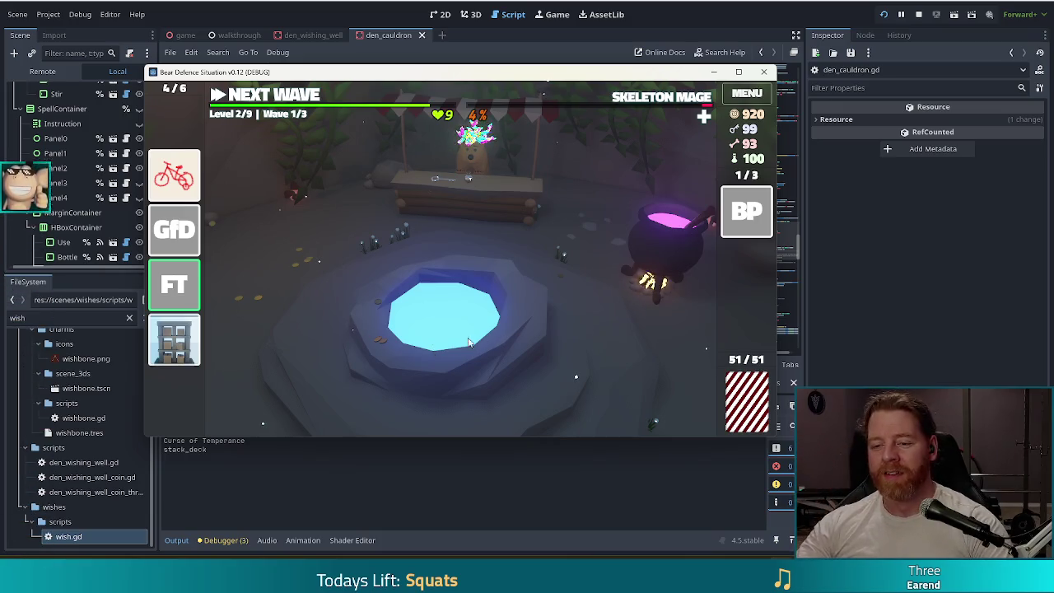
pyautogui.click(524, 322)
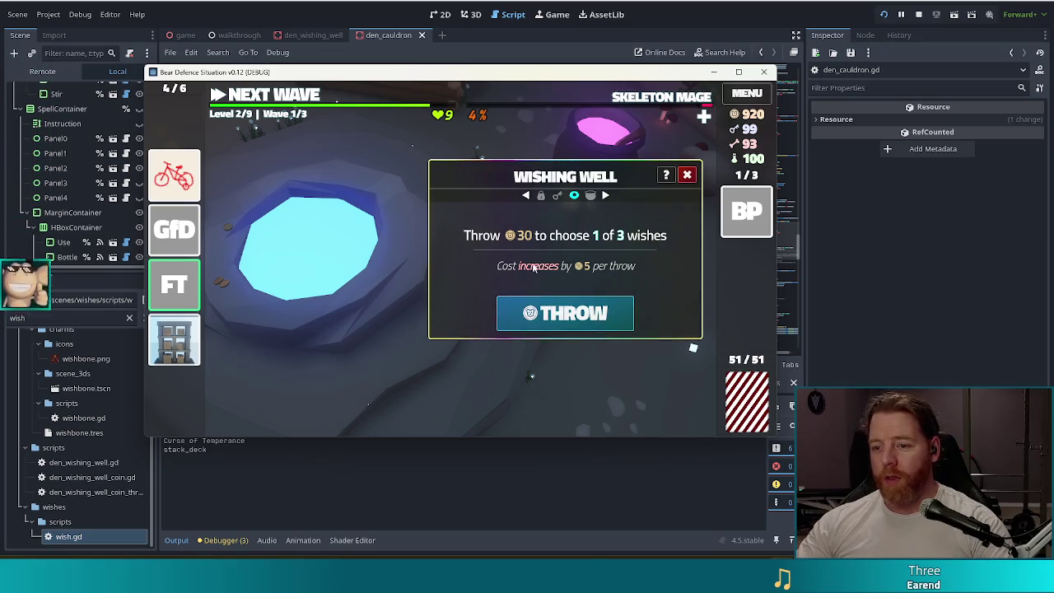
pyautogui.click(569, 319)
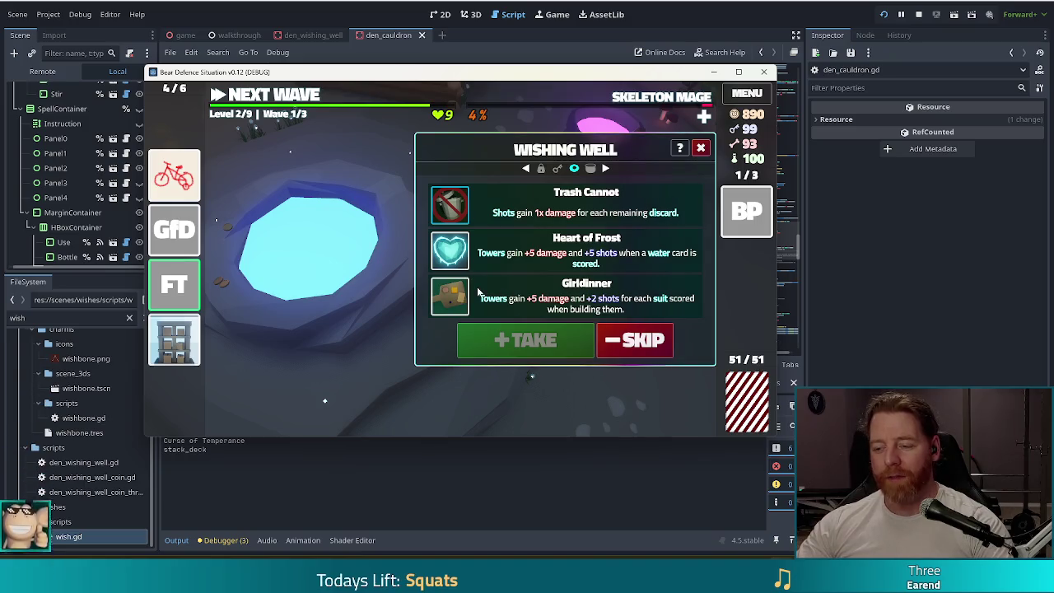
pyautogui.click(701, 149)
# Check the cauldron panel, then open the shop at the bear's stall
pyautogui.click(646, 256)
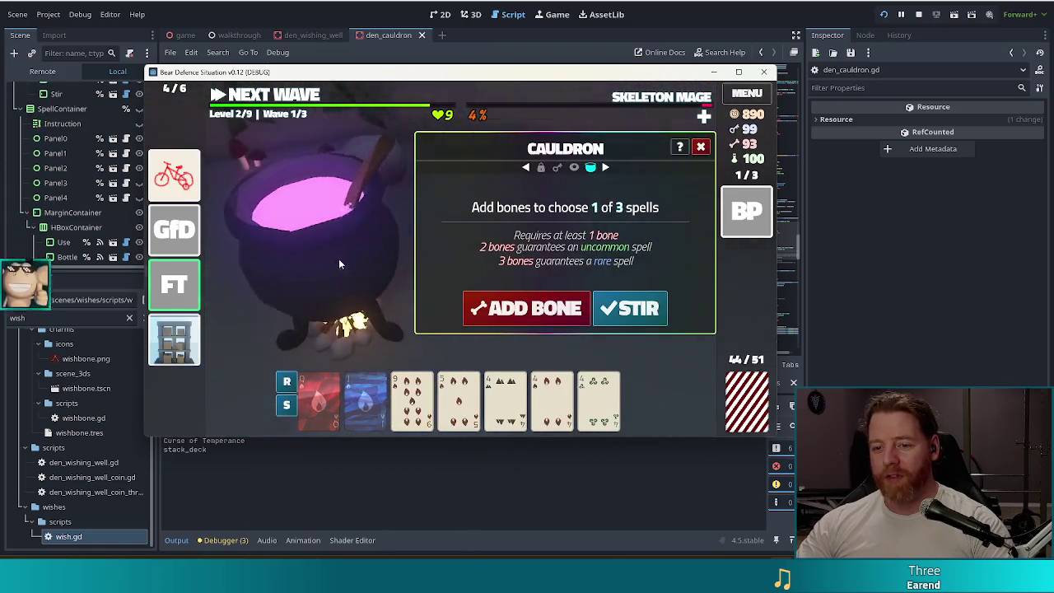
pyautogui.click(701, 147)
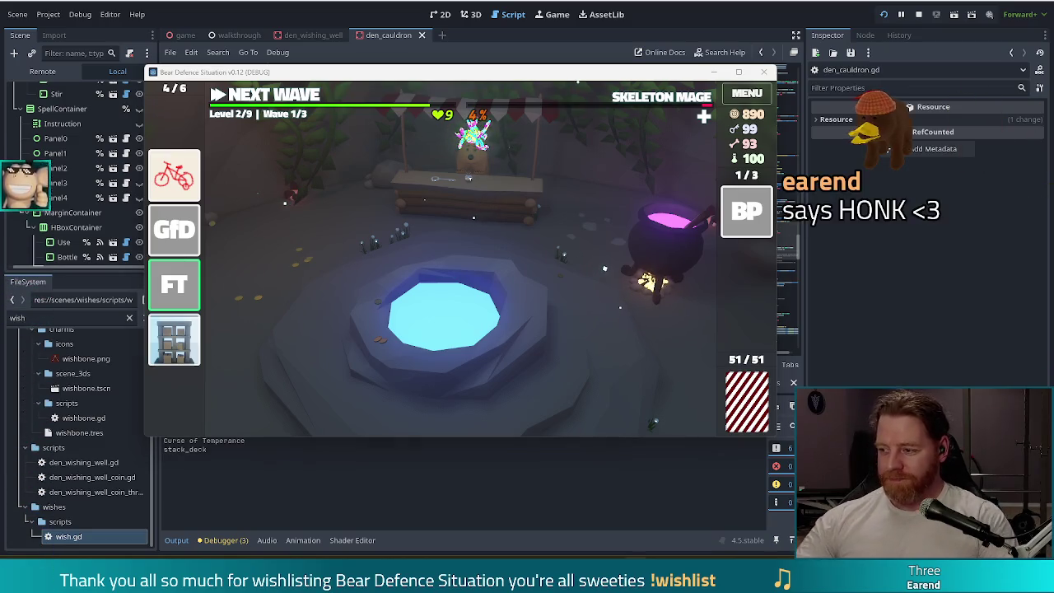
pyautogui.click(474, 193)
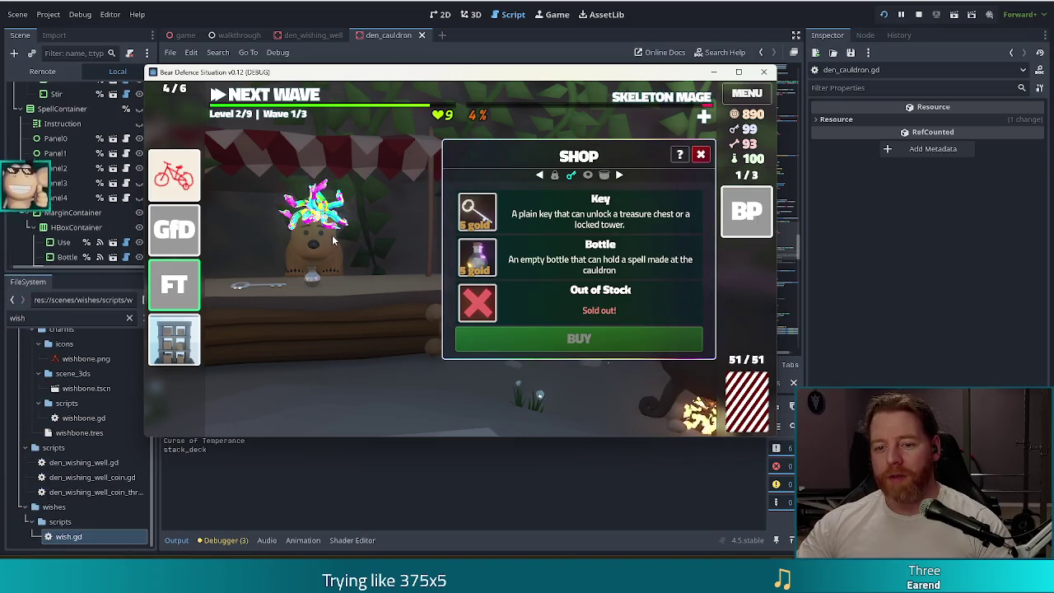
# Make the shop bear's flower headpiece honk, then close the game and switch to the browser
pyautogui.click(303, 191)
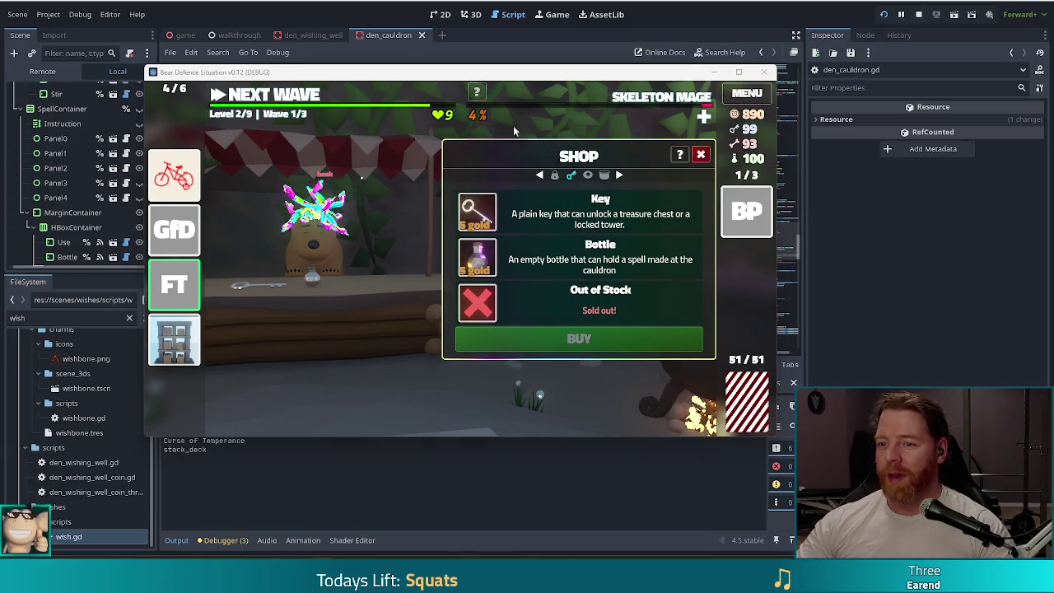
pyautogui.click(765, 72)
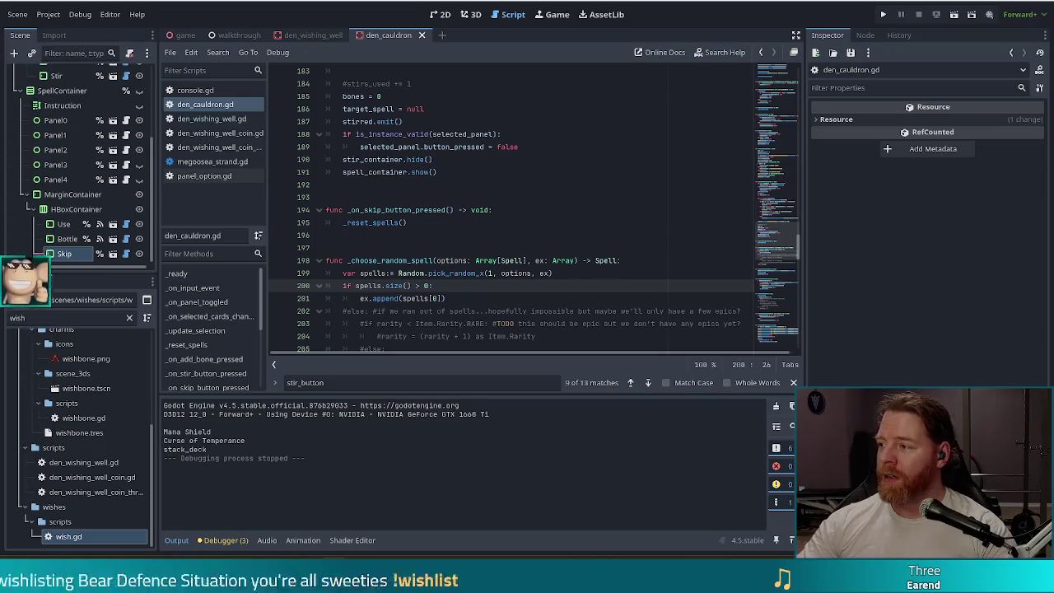
pyautogui.hotkey('alt', 'Tab')
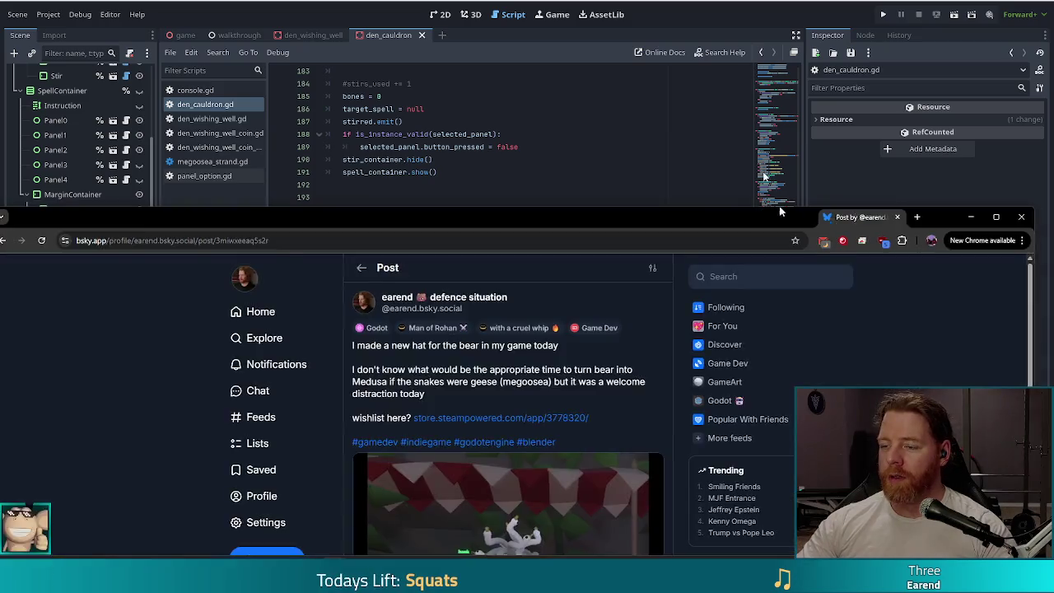
# Watch the Bluesky post's bear-hat video full screen, then return to the Godot editor
pyautogui.scroll(-3, 503, 396)
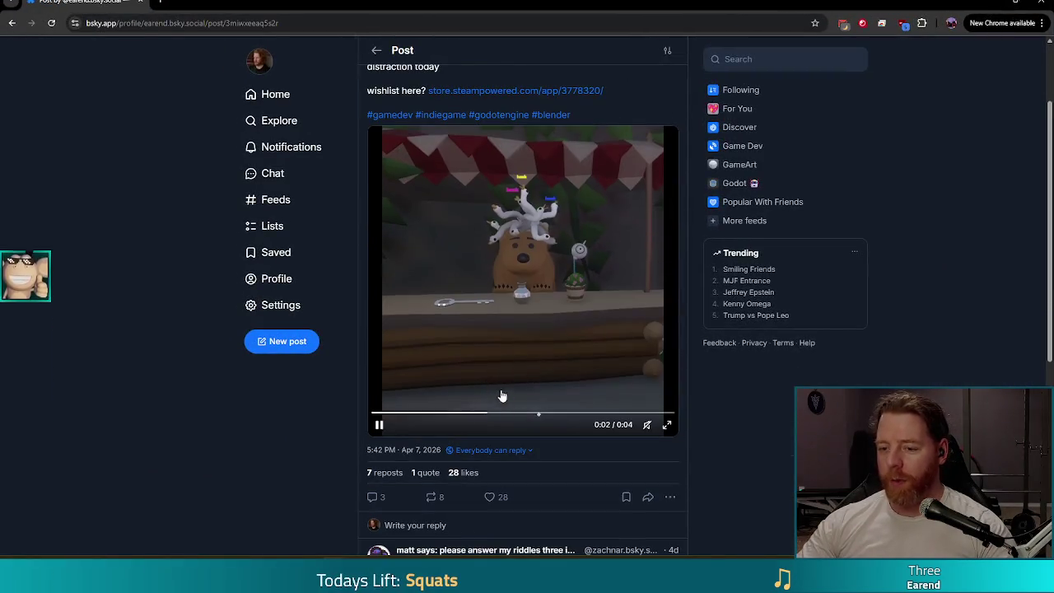
pyautogui.click(667, 425)
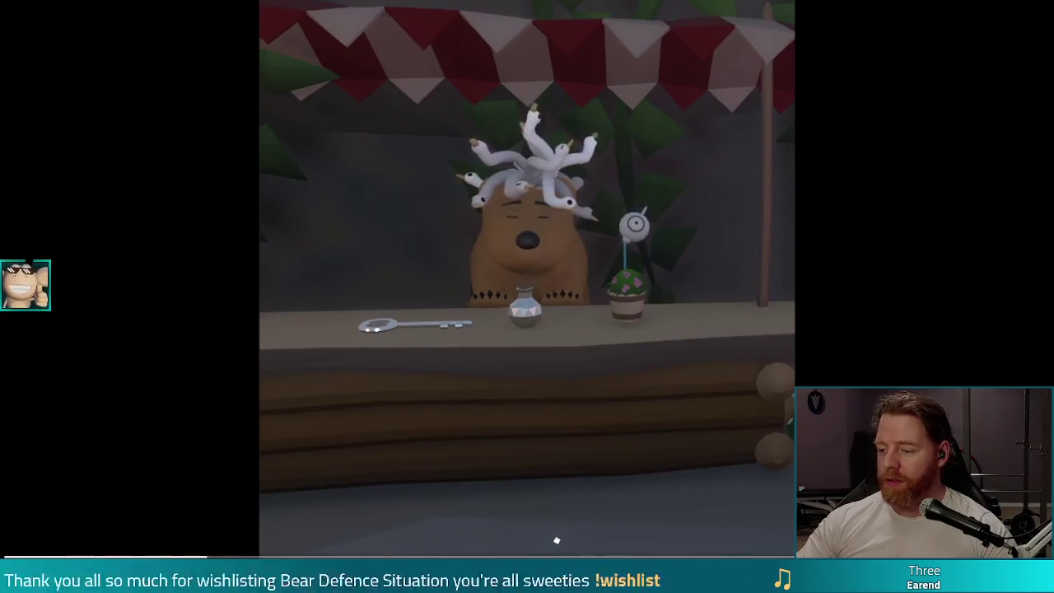
pyautogui.press('Escape')
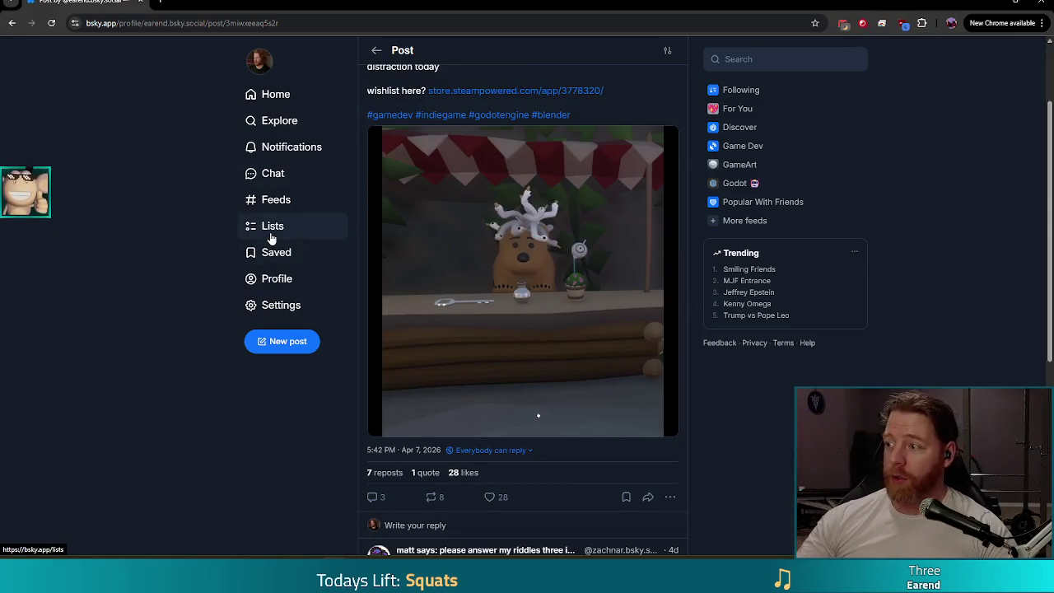
pyautogui.hotkey('alt', 'Tab')
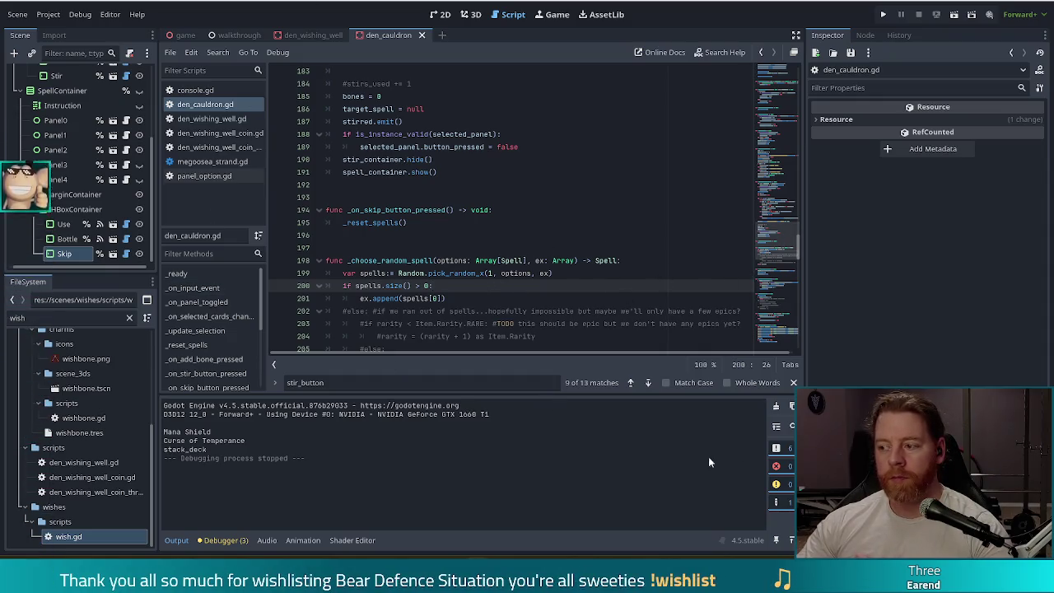
# Change the FileSystem filter from 'wish' to 'ability' and relaunch the game
pyautogui.moveTo(486, 274)
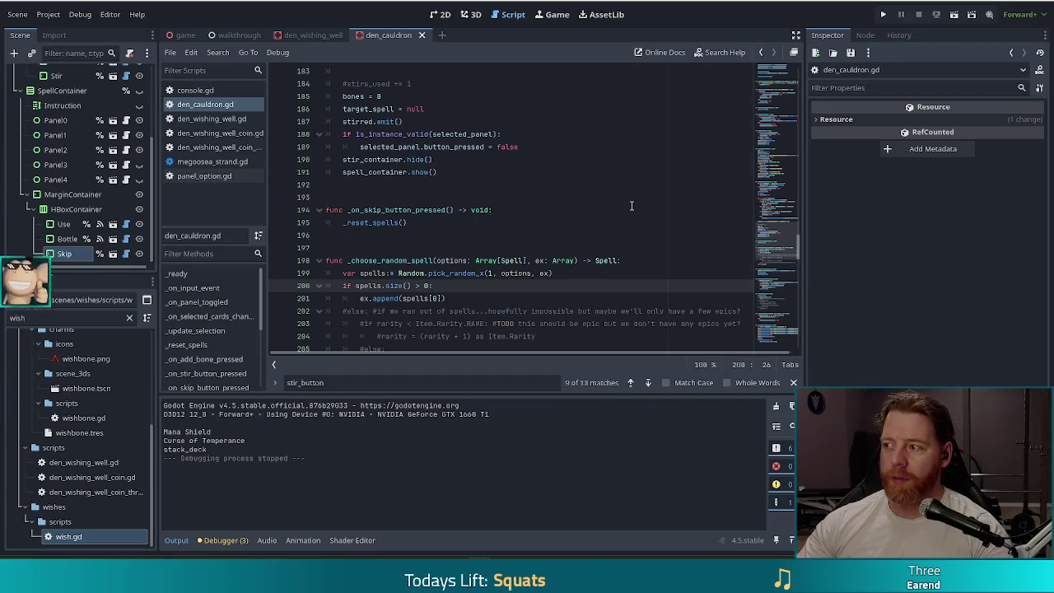
pyautogui.click(646, 300)
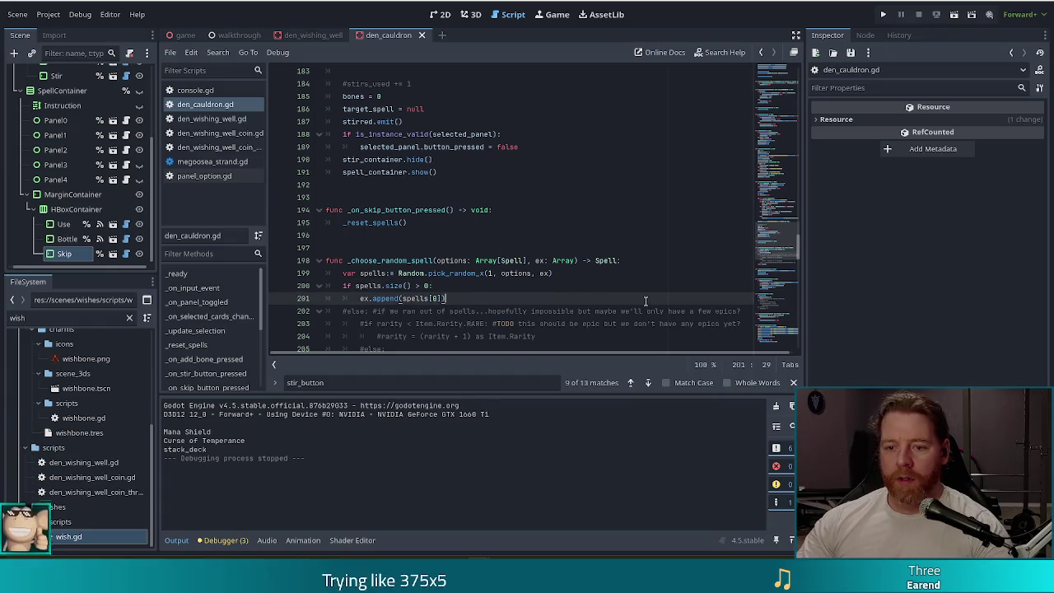
pyautogui.click(582, 262)
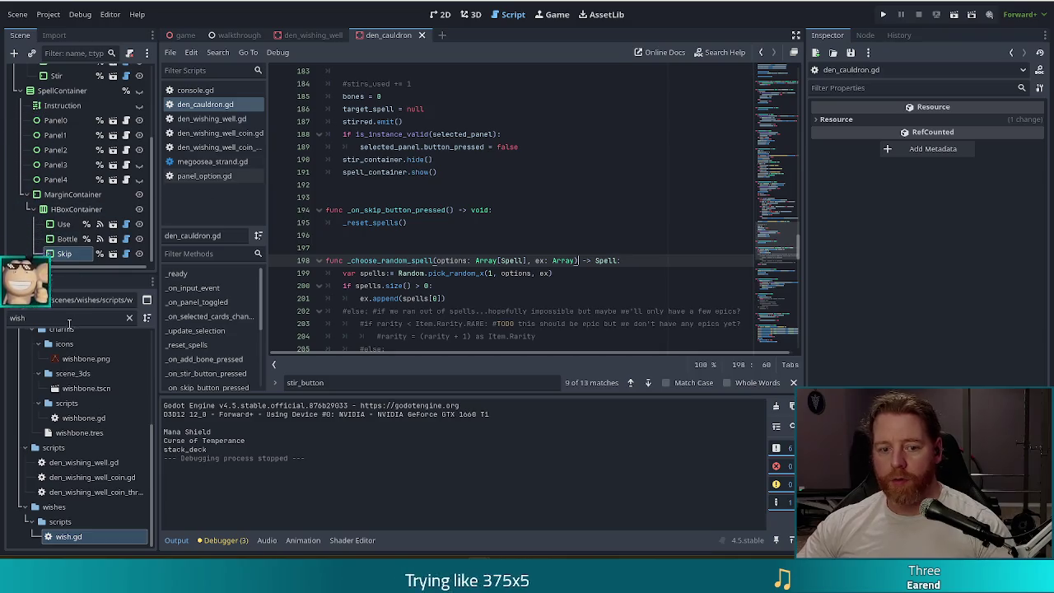
pyautogui.doubleClick(18, 318)
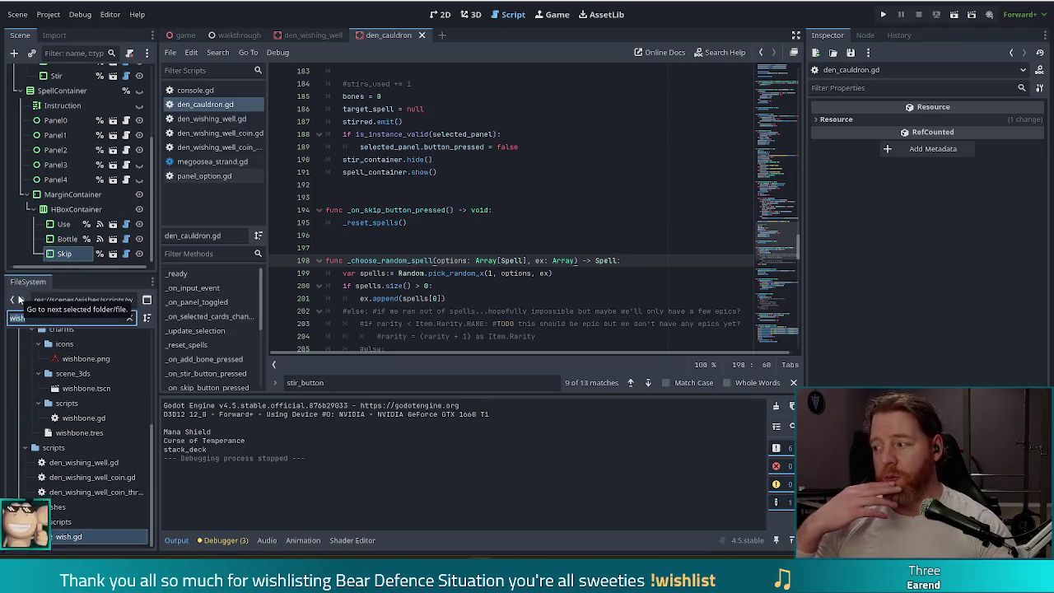
pyautogui.write('ability')
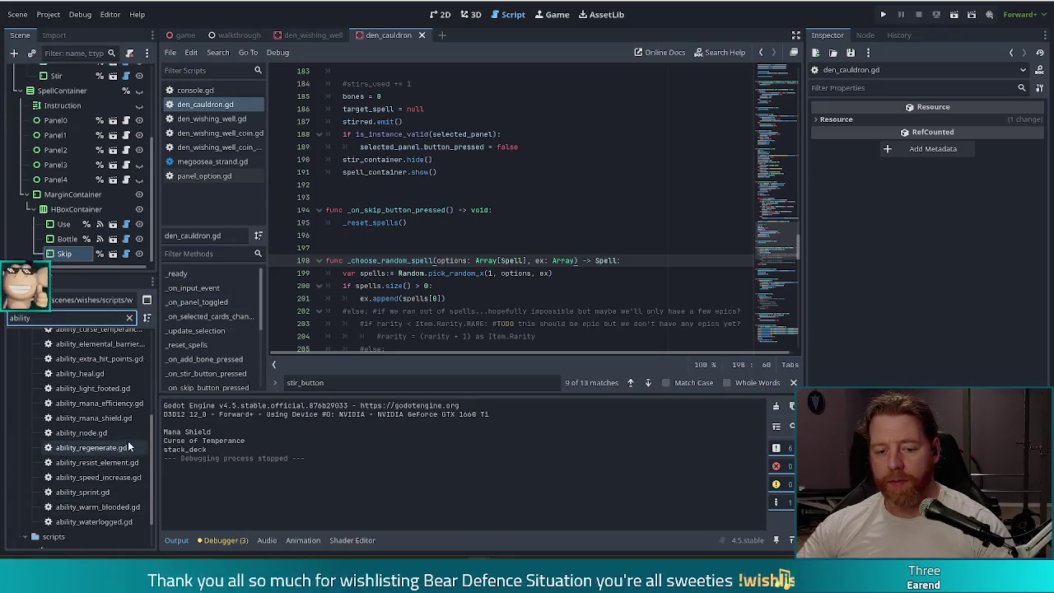
pyautogui.scroll(-3, 151, 501)
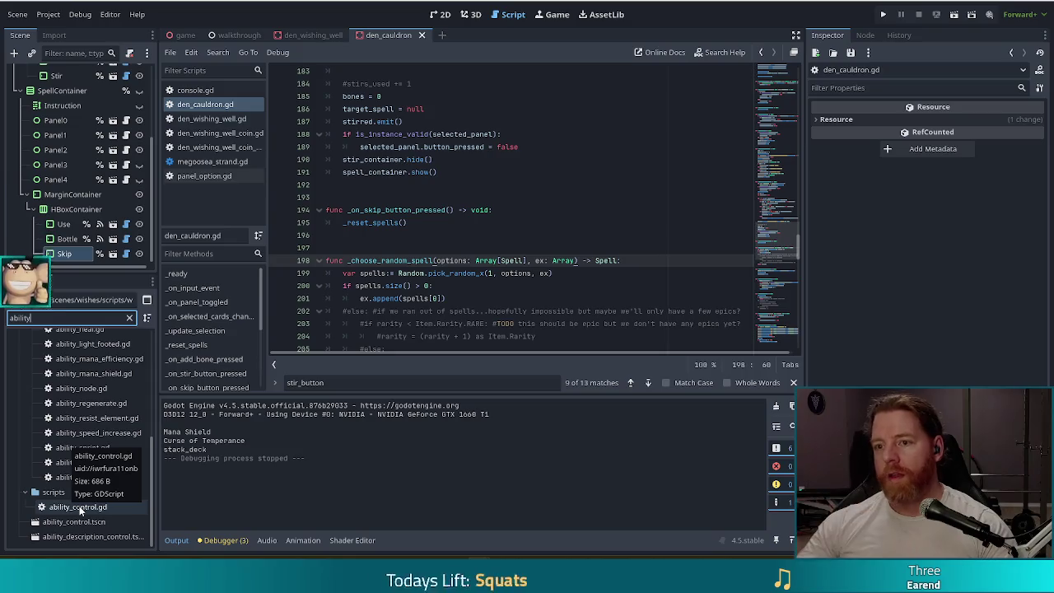
pyautogui.click(885, 14)
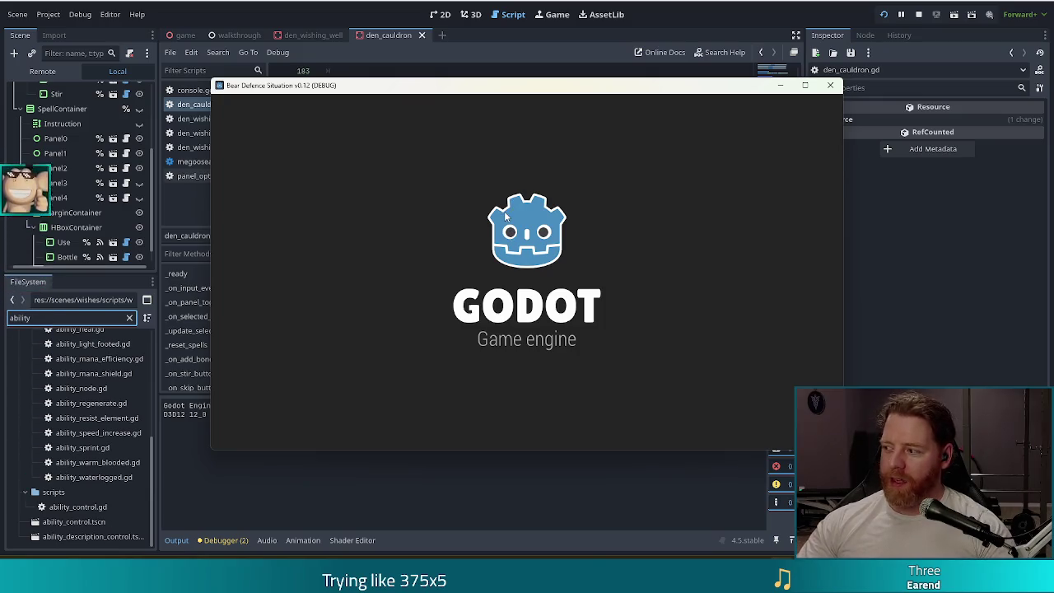
# Start a new game, take the Training Wheels wish from the well, then stop with F8
pyautogui.click(356, 299)
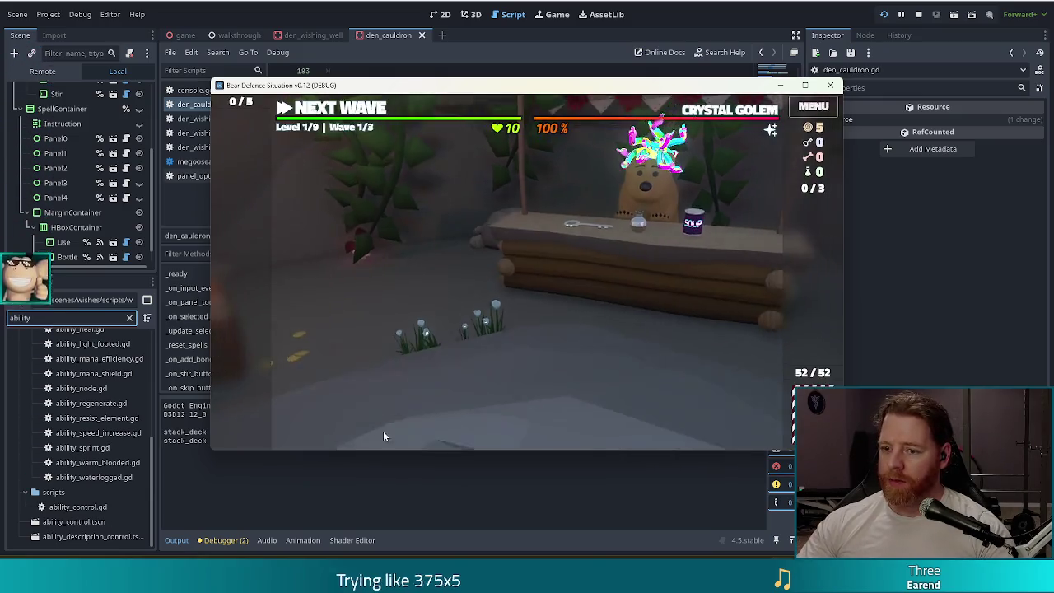
pyautogui.click(586, 323)
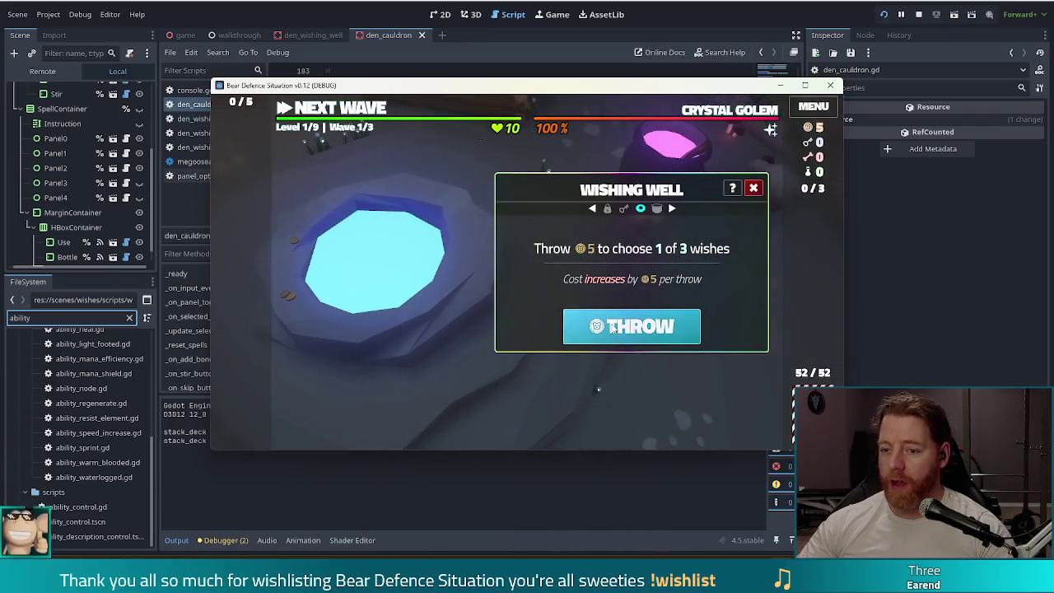
pyautogui.click(612, 327)
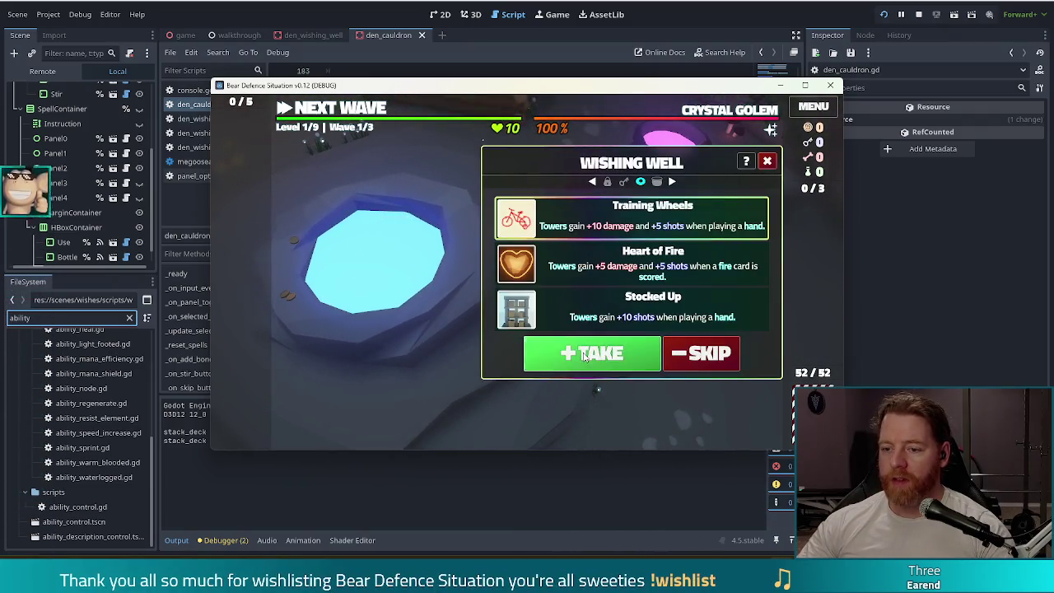
pyautogui.click(592, 352)
pyautogui.moveTo(244, 280)
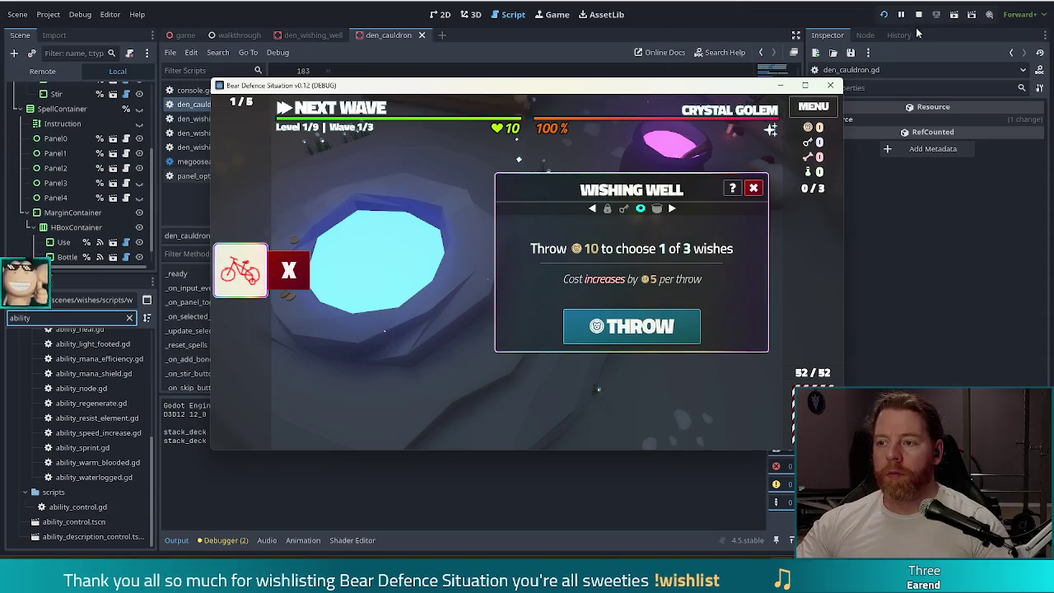
pyautogui.press('F8')
pyautogui.click(487, 289)
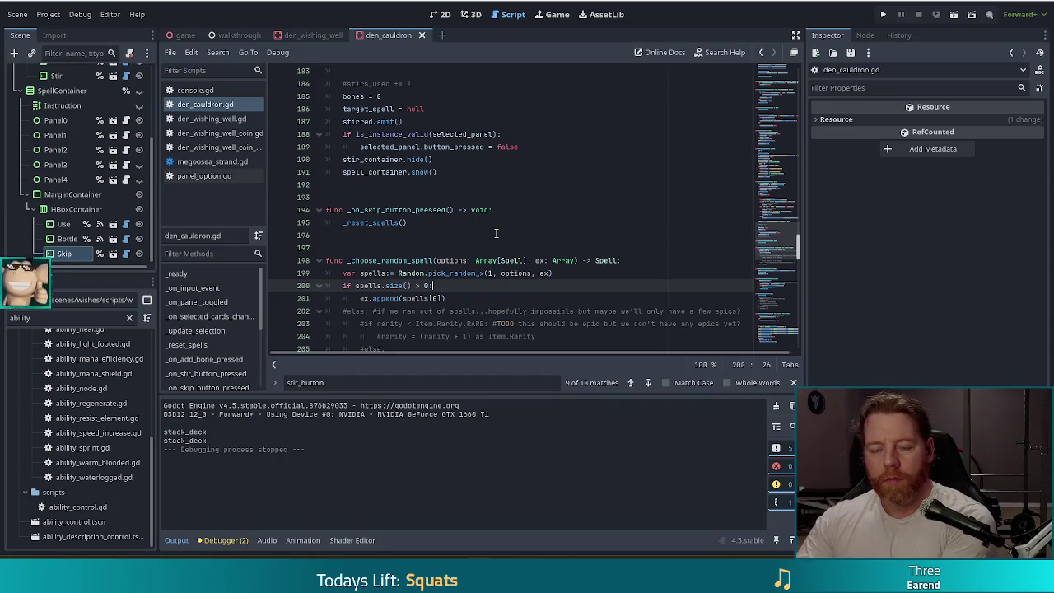
# Open ability_control.gd and review its _ready signal connections and tooltip show/hide handlers
pyautogui.click(59, 318)
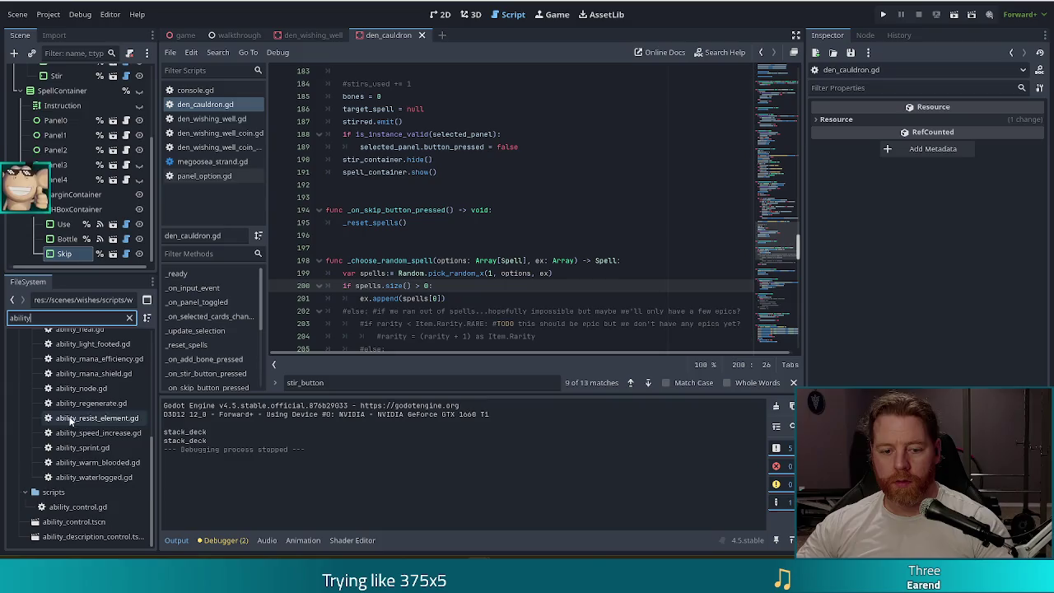
pyautogui.doubleClick(77, 507)
pyautogui.click(444, 235)
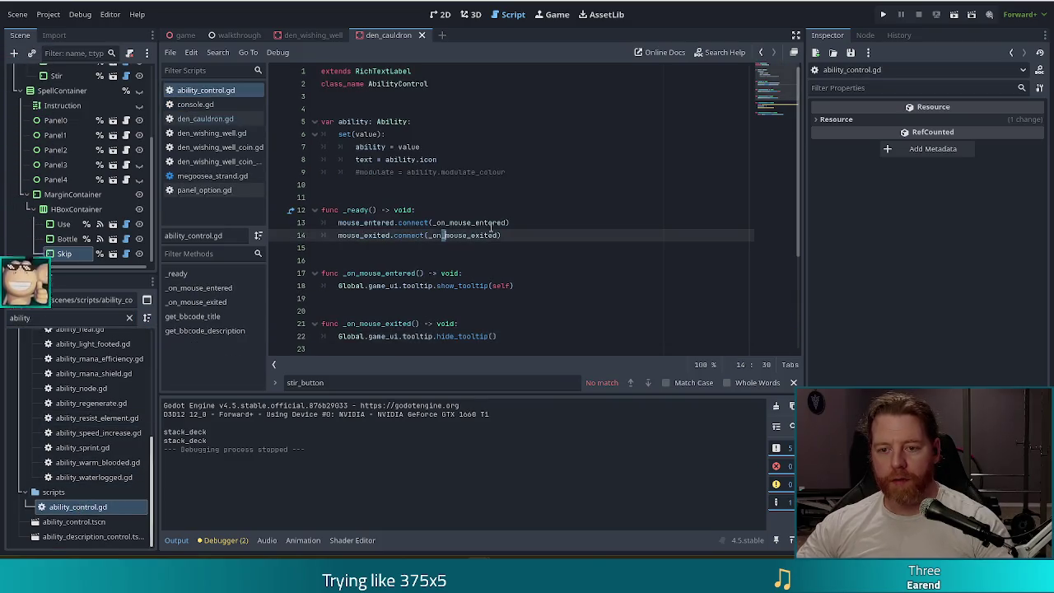
pyautogui.scroll(-4, 400, 243)
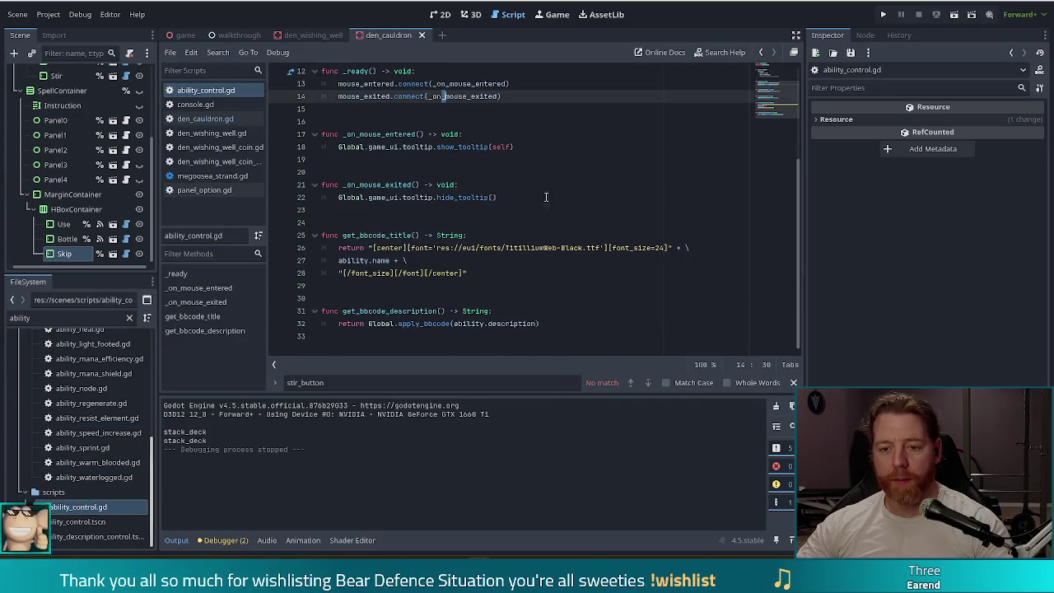
pyautogui.scroll(1, 477, 175)
pyautogui.click(408, 122)
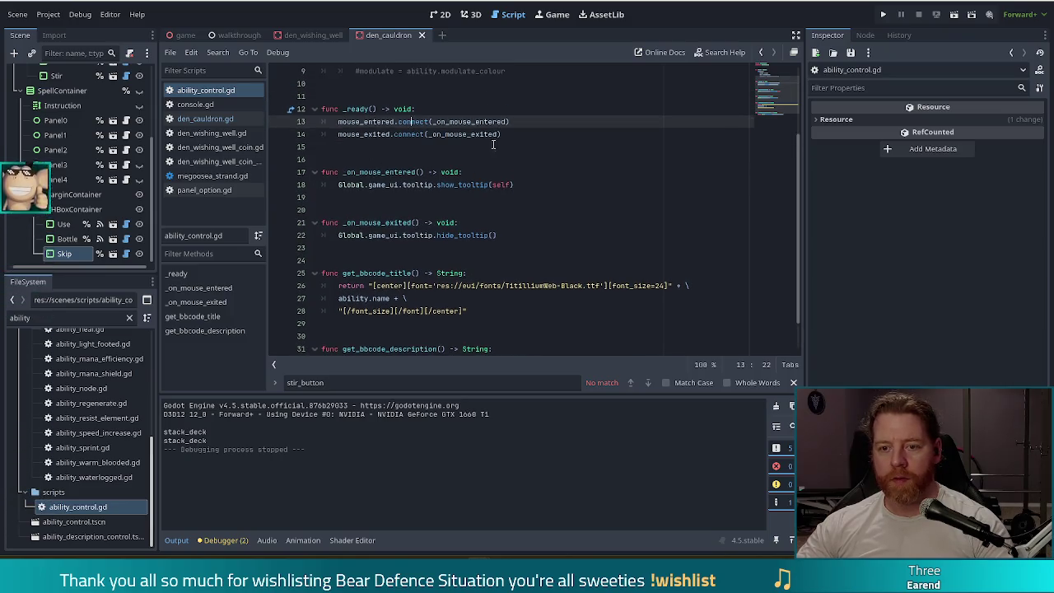
pyautogui.moveTo(516, 237); pyautogui.dragTo(321, 172)
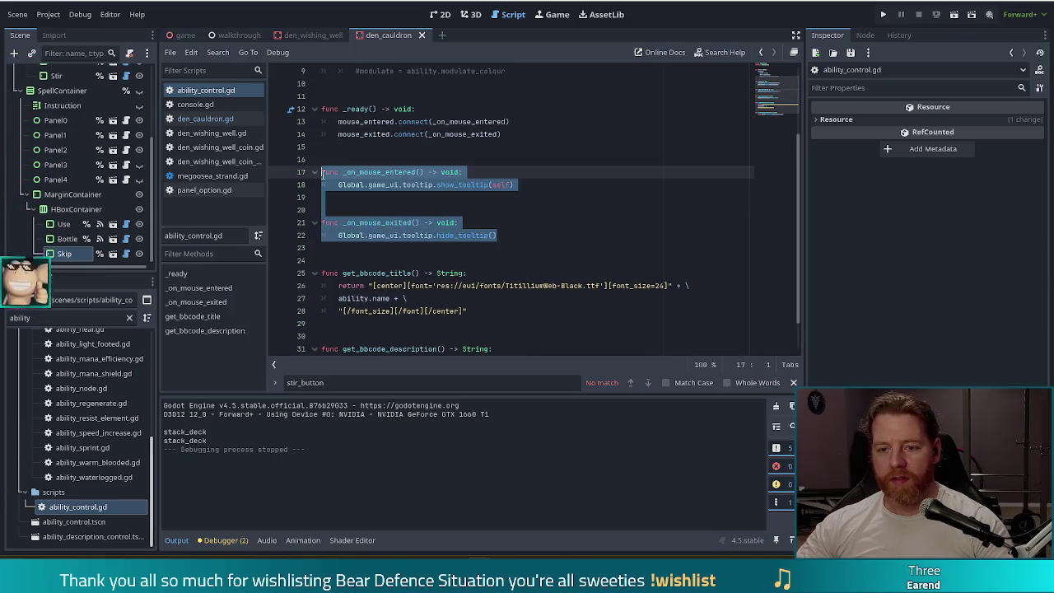
pyautogui.click(476, 186)
pyautogui.click(502, 237)
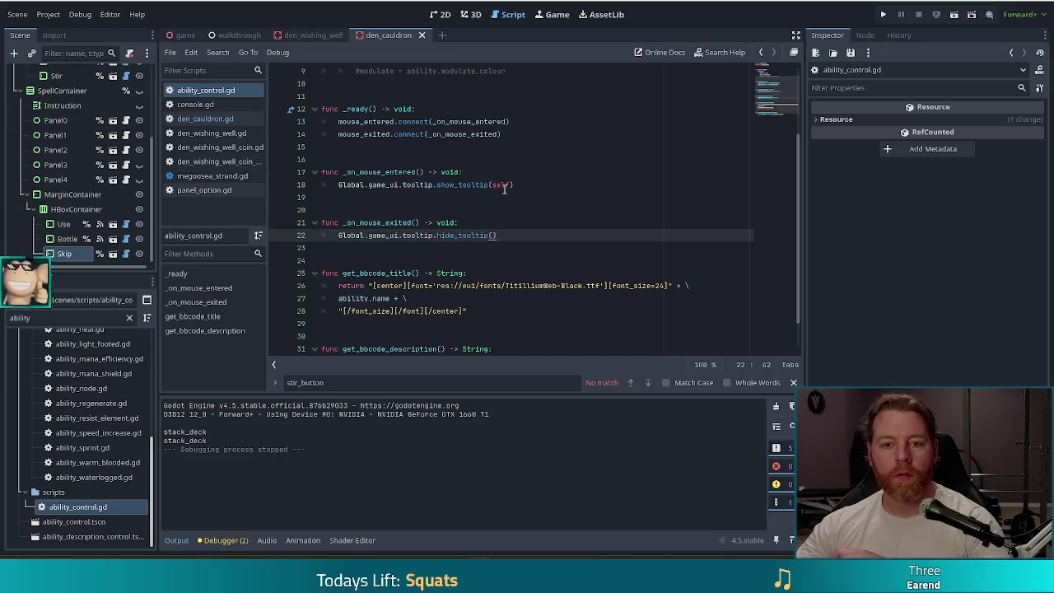
pyautogui.click(39, 319)
# Filter the FileSystem for 'tool' and open tooltip2.gd
pyautogui.moveTo(39, 319); pyautogui.dragTo(2, 307)
pyautogui.write('tool')
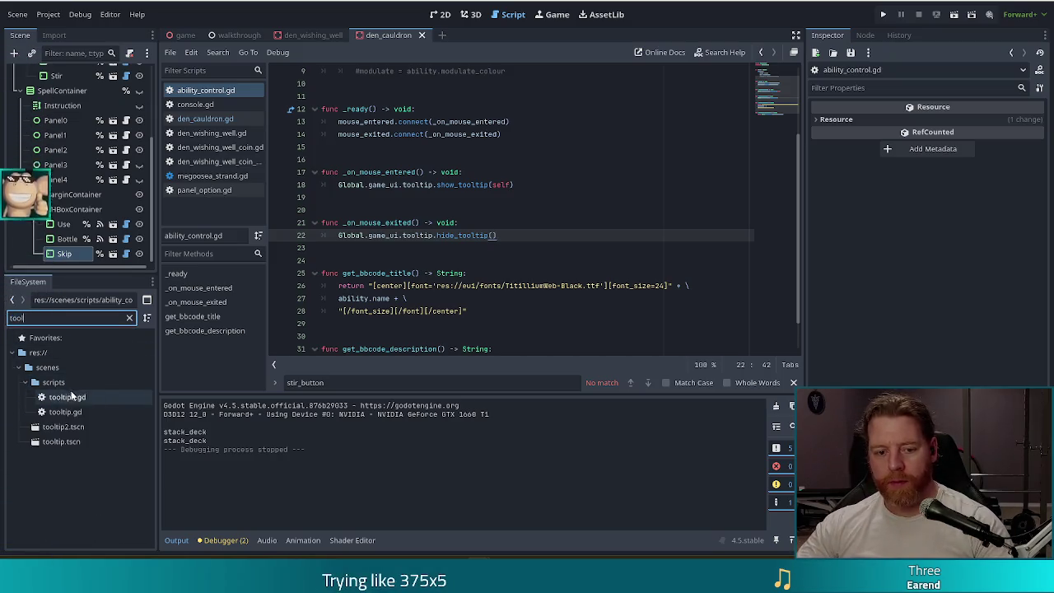
pyautogui.doubleClick(66, 397)
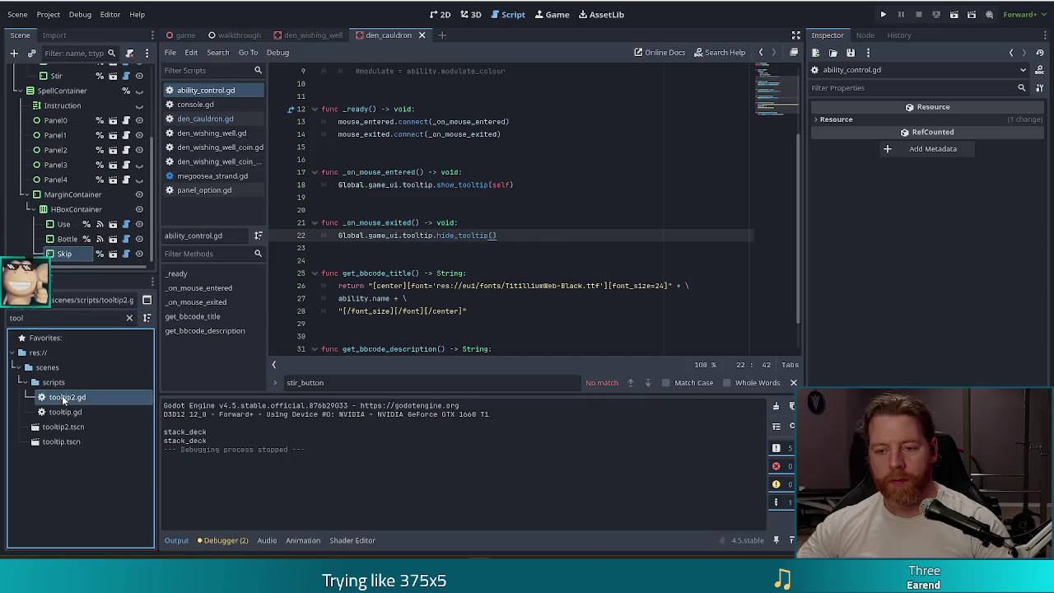
# Filter for 'item_cont', open item_control.gd and item_control_tiny.gd, then go back to item_control.gd
pyautogui.moveTo(37, 318); pyautogui.dragTo(5, 307)
pyautogui.write('item_contr')
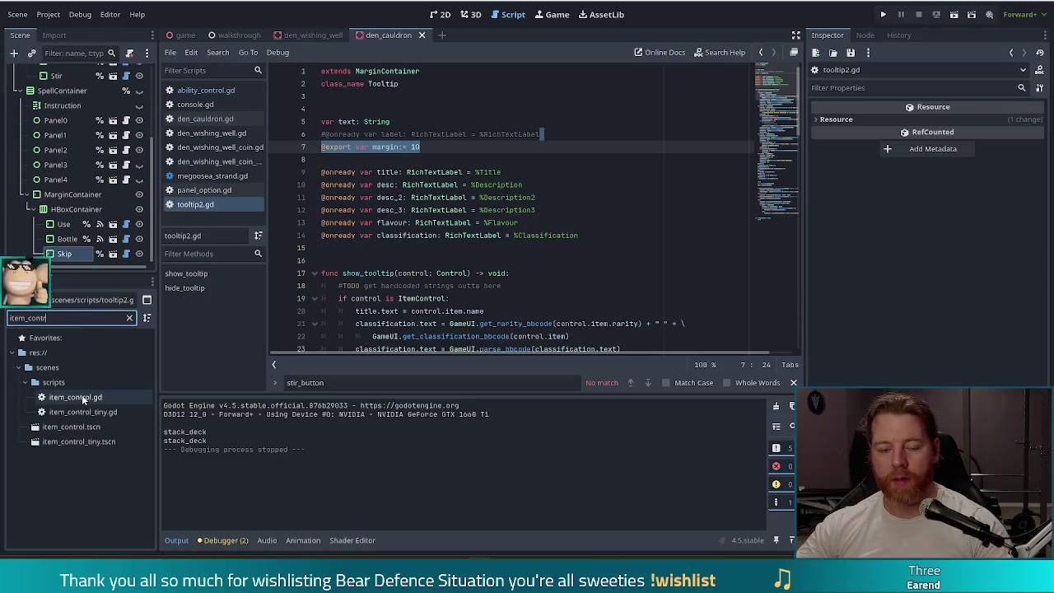
pyautogui.doubleClick(83, 398)
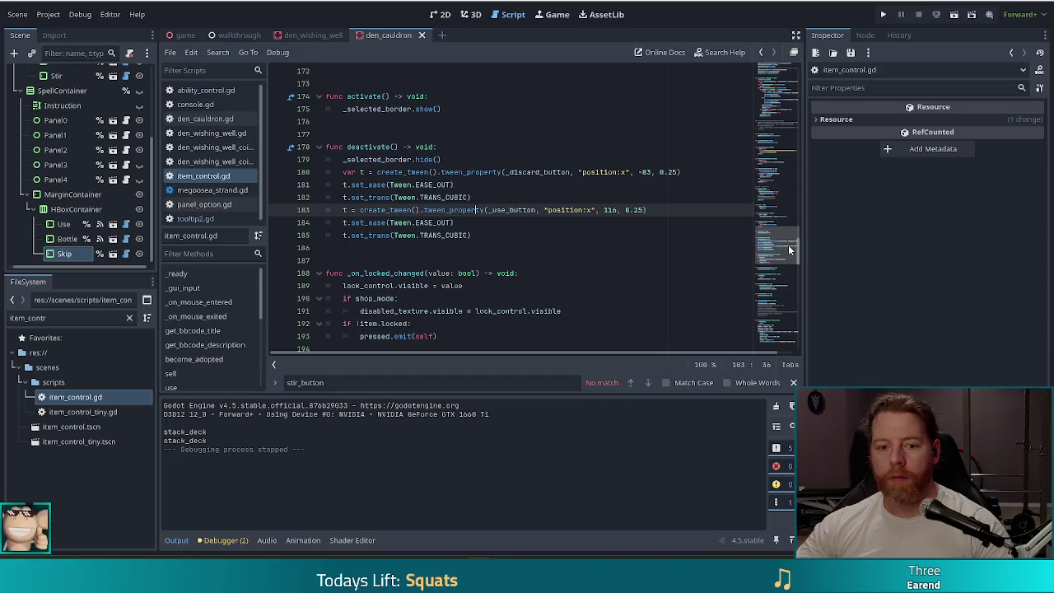
pyautogui.doubleClick(79, 414)
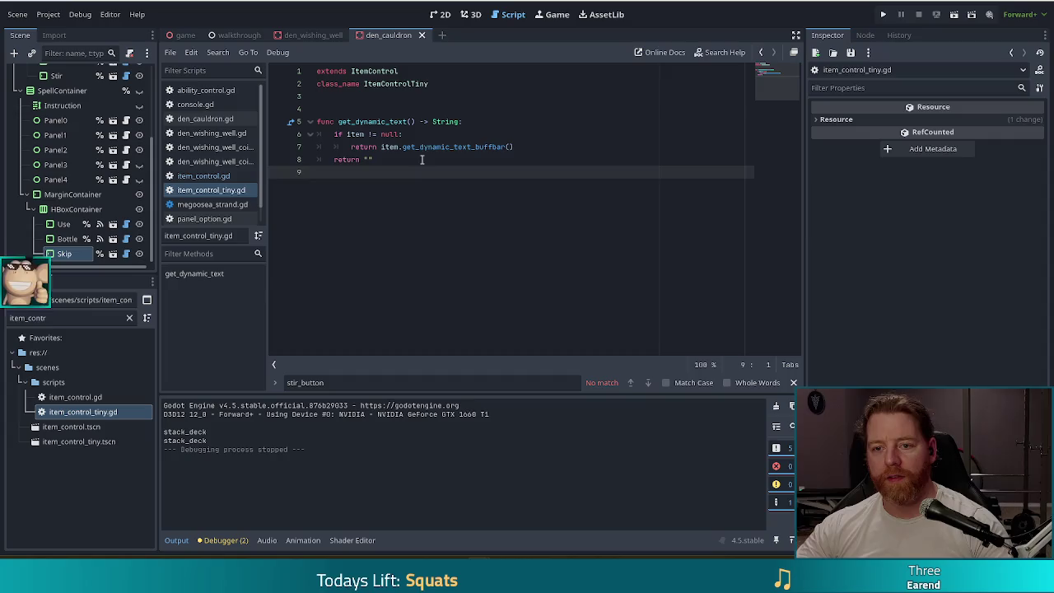
pyautogui.keyDown('ctrl'); pyautogui.click(429, 146); pyautogui.keyUp('ctrl')
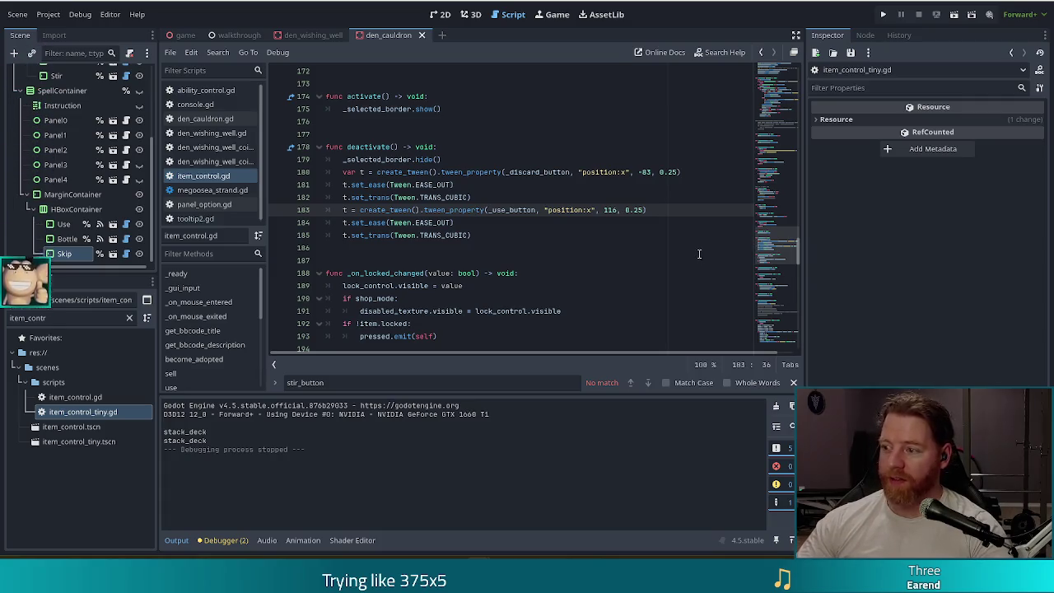
pyautogui.moveTo(515, 211)
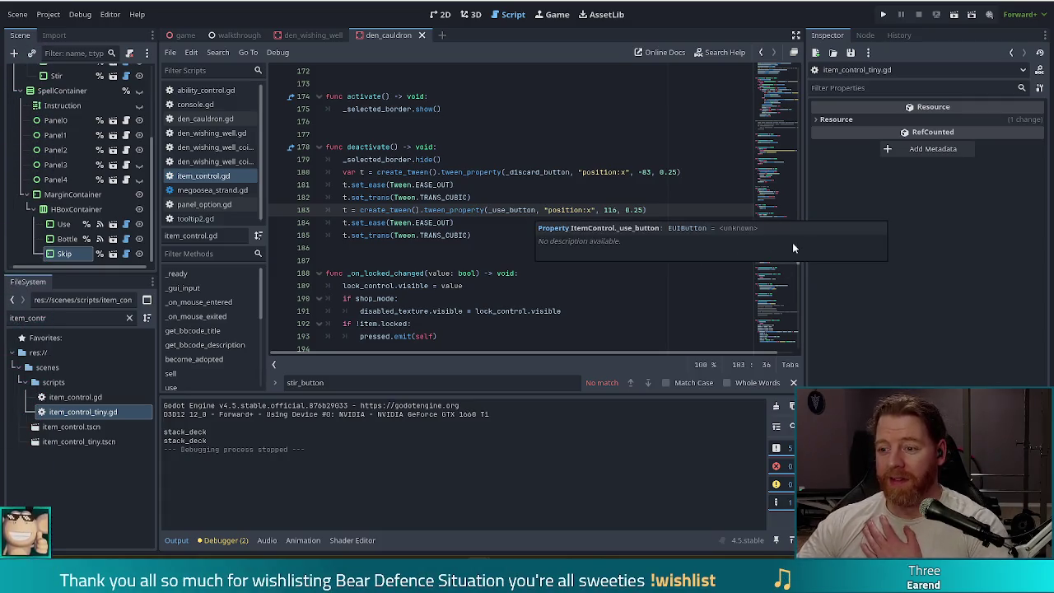
pyautogui.click(771, 157)
# Add a _discard_button.mouse_entered.connect line to an _on_discard_mouse handler in _ready
pyautogui.moveTo(770, 156)
pyautogui.mouseDown()
pyautogui.moveTo(769, 107)
pyautogui.moveTo(771, 141)
pyautogui.mouseUp()
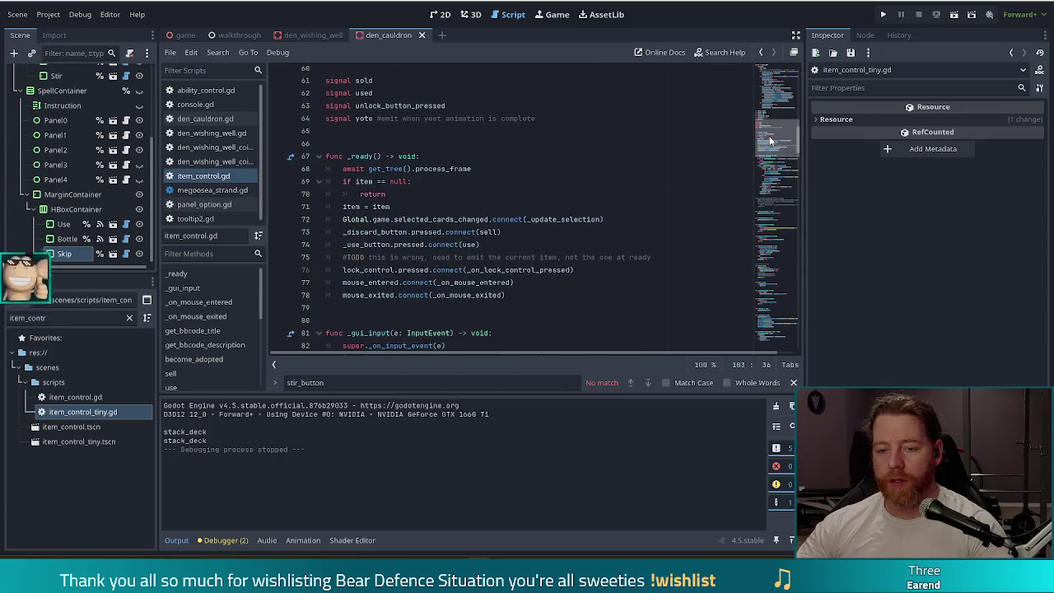
pyautogui.click(540, 295)
pyautogui.press('Return')
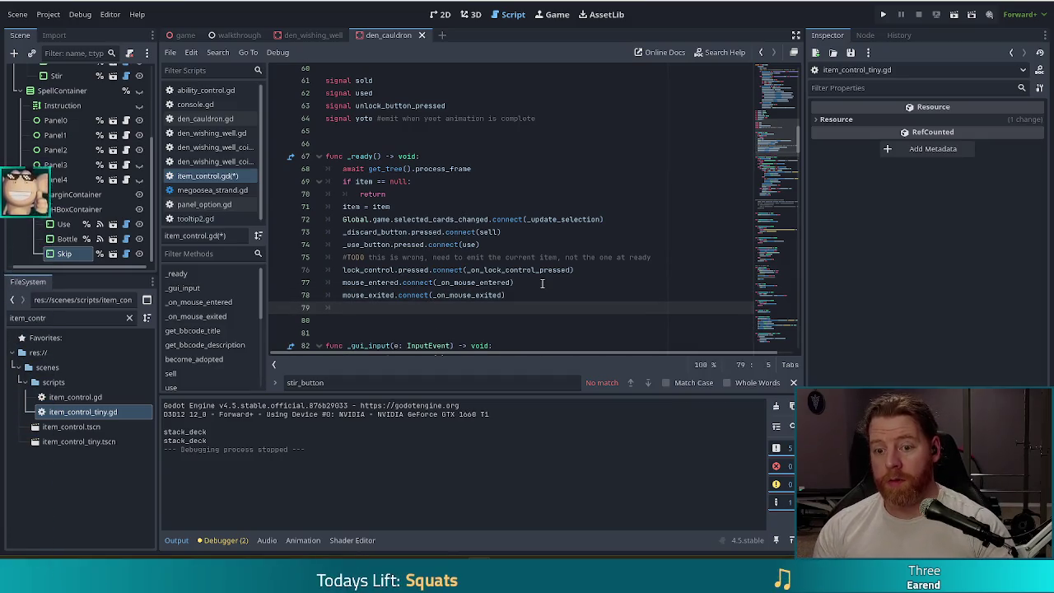
pyautogui.write('_d')
pyautogui.press('BackSpace')
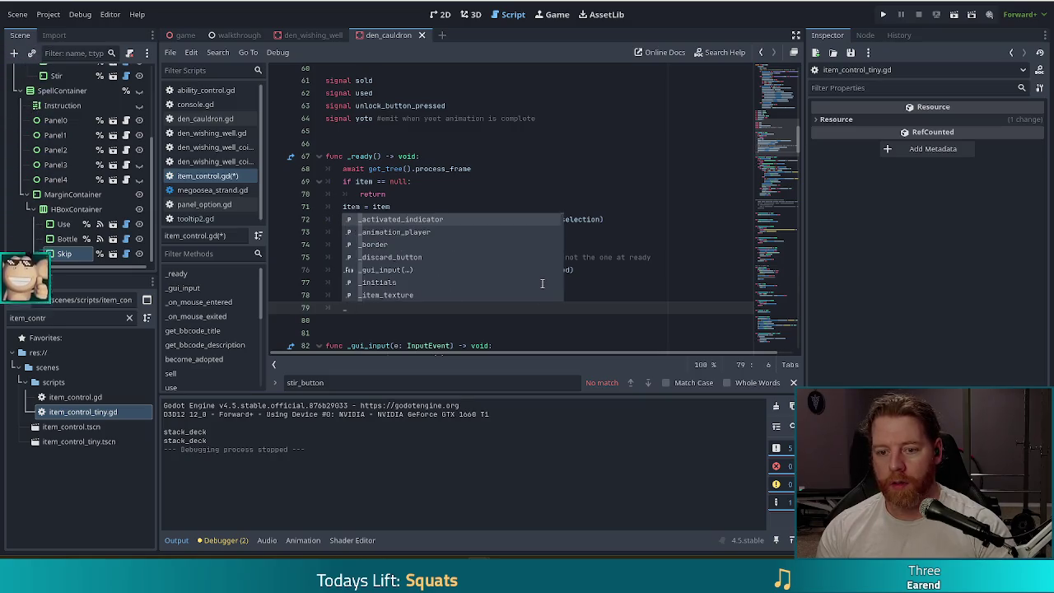
pyautogui.write('discard_button.mo')
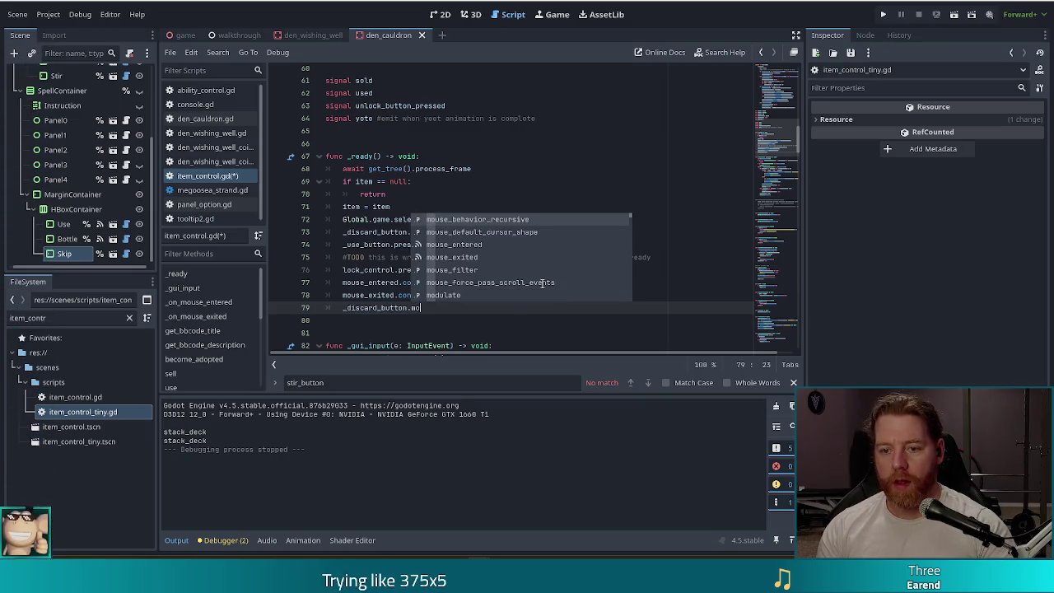
pyautogui.press('Down')
pyautogui.press('Down')
pyautogui.press('Return')
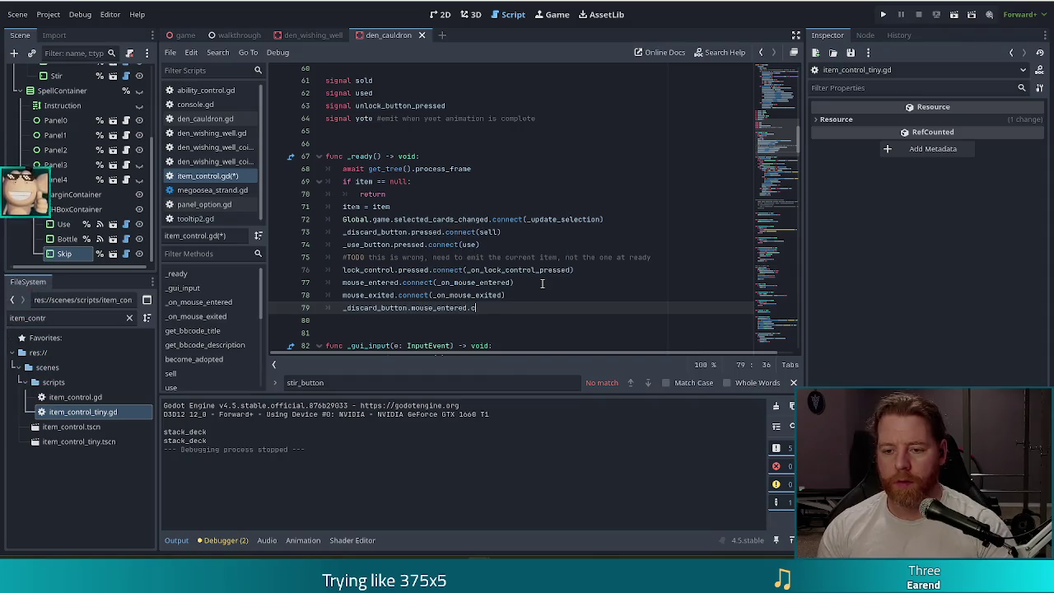
pyautogui.press('Return')
pyautogui.write('_on_')
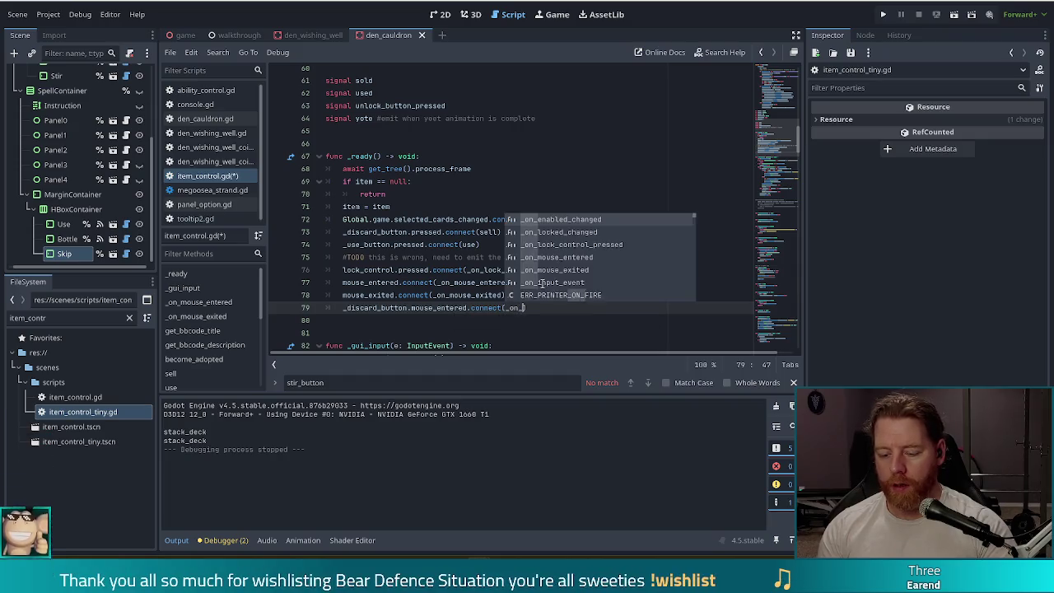
pyautogui.write('discard_mouse_entered')
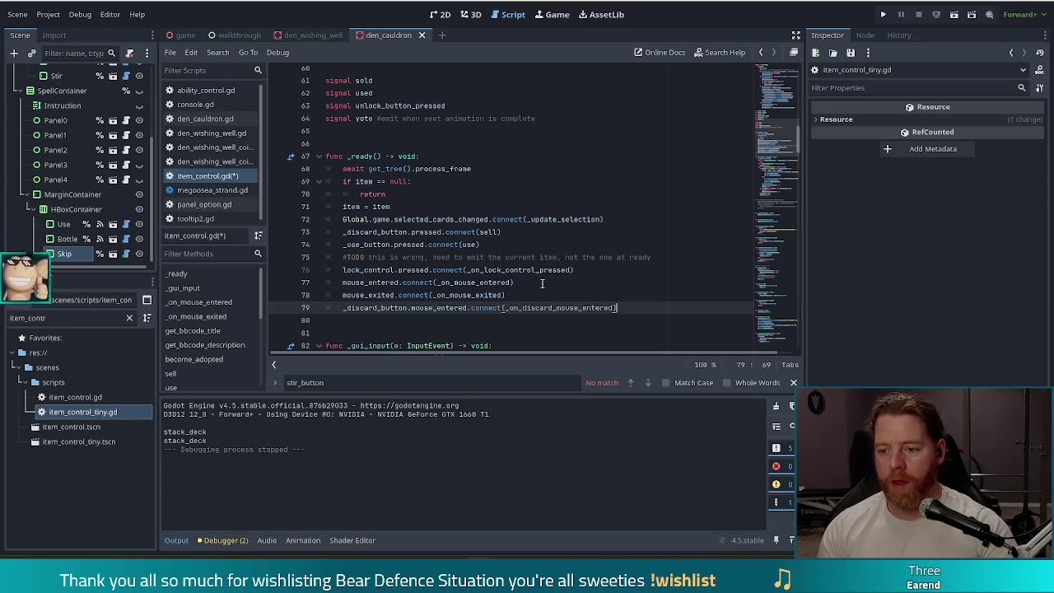
# Duplicate it as a mouse_exited connection with handler _on_discard_mouse_excited
pyautogui.hotkey('ctrl', 'shift', 'd')
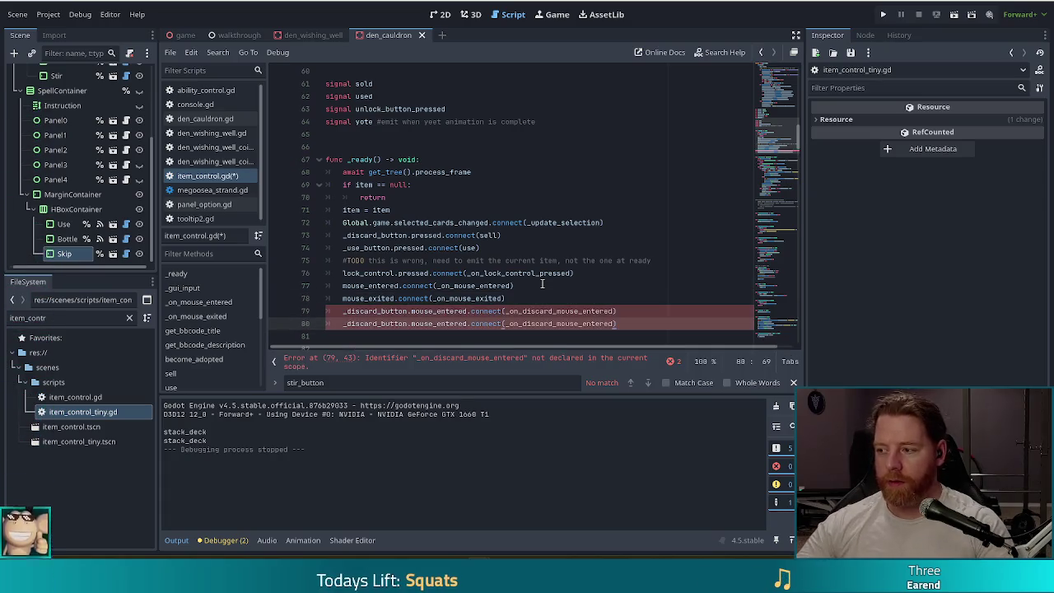
pyautogui.scroll(-2, 533, 280)
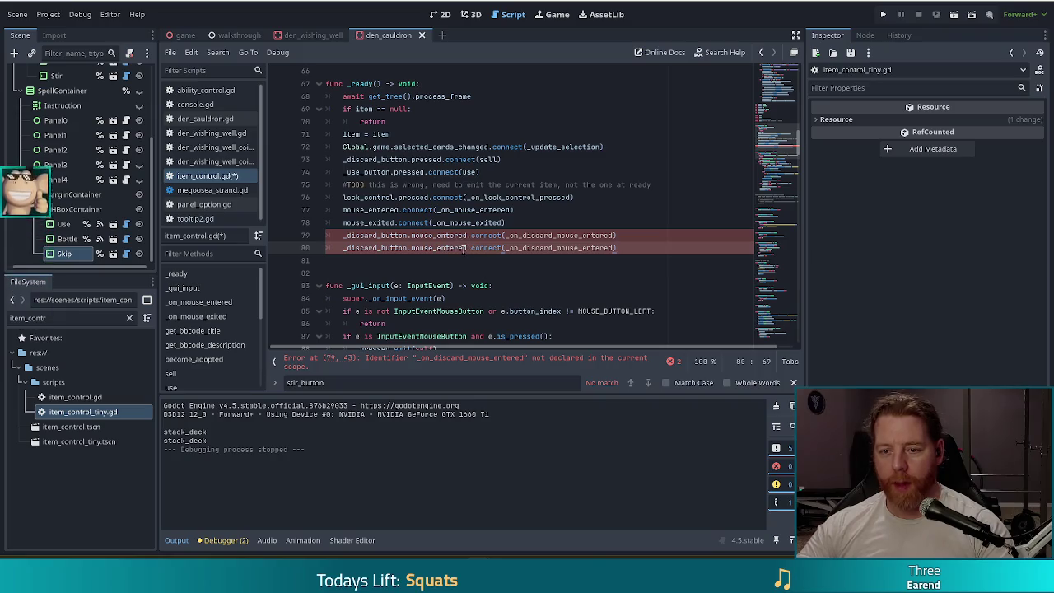
pyautogui.press('BackSpace')
pyautogui.press('BackSpace')
pyautogui.press('BackSpace')
pyautogui.write('exited')
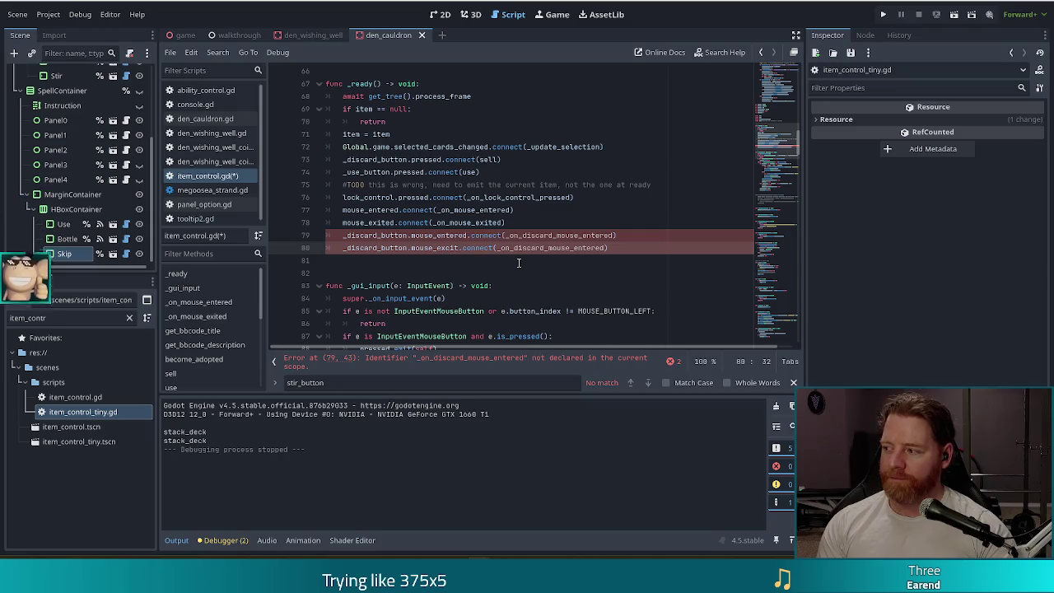
pyautogui.press('BackSpace')
pyautogui.press('BackSpace')
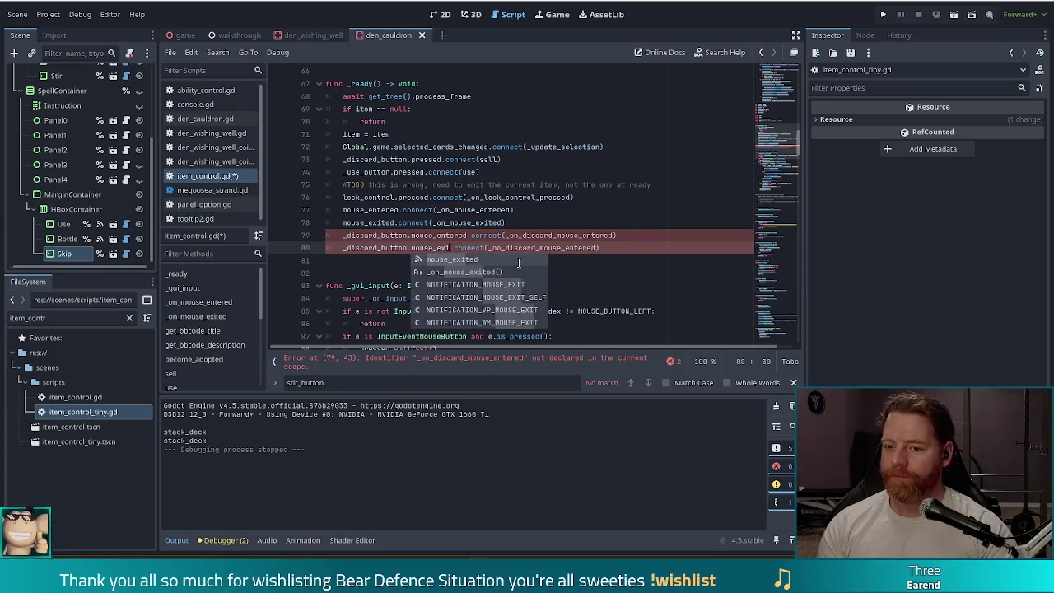
pyautogui.press('Return')
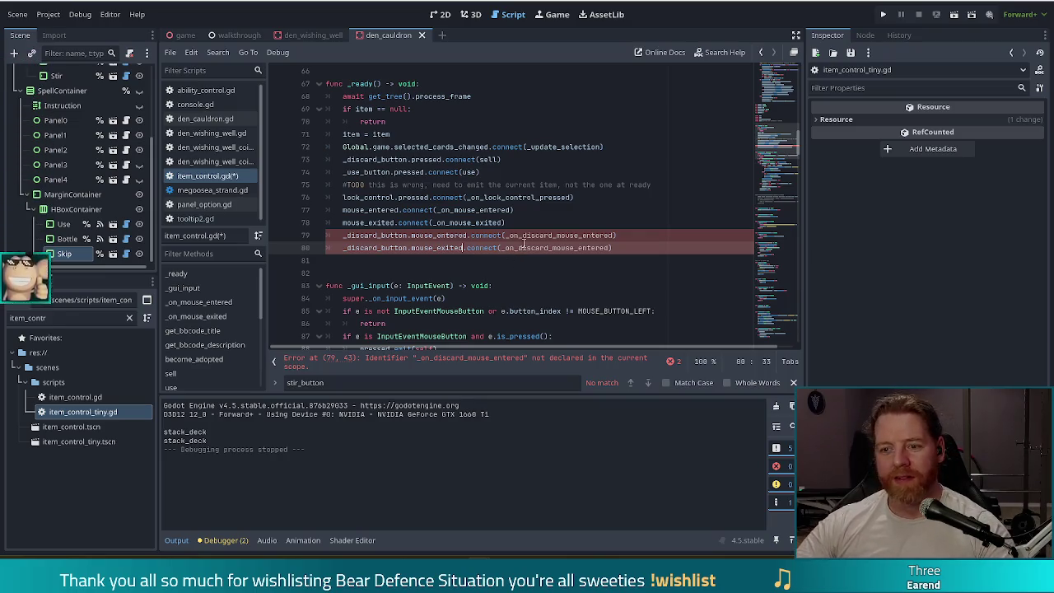
pyautogui.click(612, 247)
pyautogui.press('BackSpace')
pyautogui.press('BackSpace')
pyautogui.press('BackSpace')
pyautogui.write('excited')
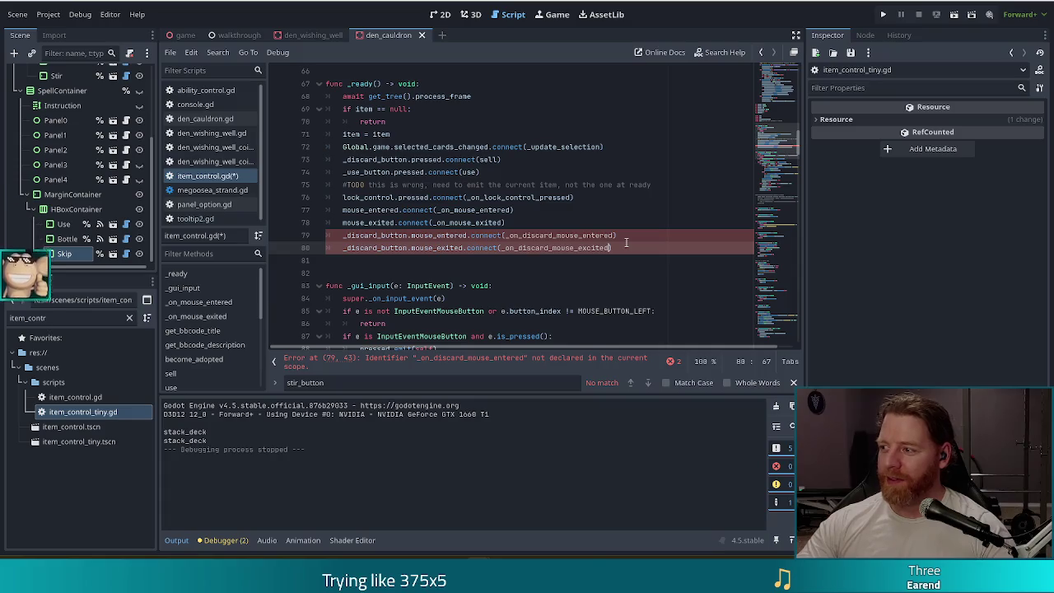
pyautogui.click(509, 236)
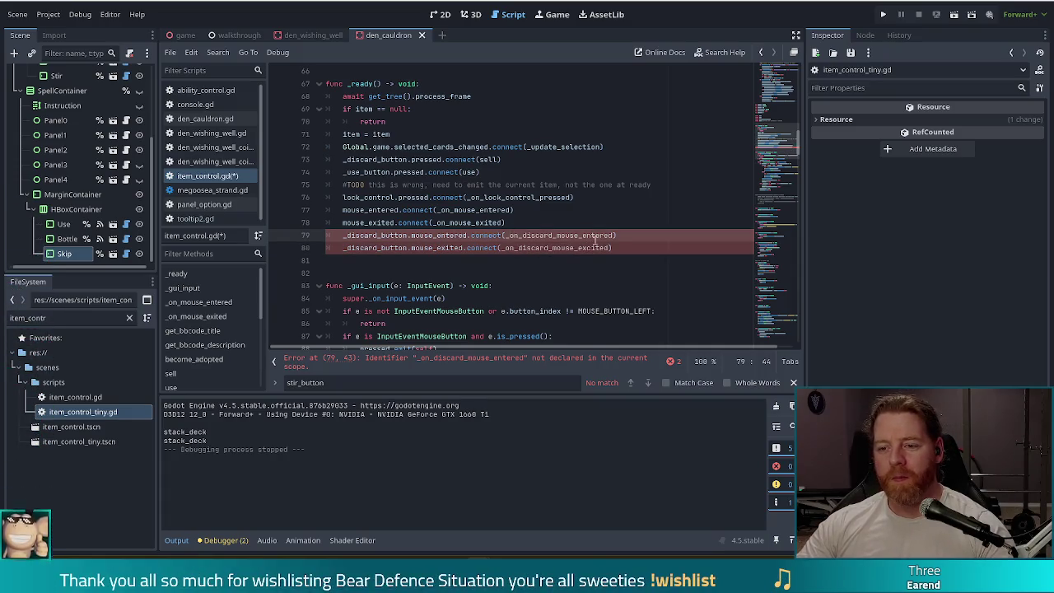
# Copy the _on_mouse_entered and _on_mouse_exited functions and paste a duplicate below
pyautogui.scroll(-1, 216, 313)
pyautogui.click(201, 287)
pyautogui.moveTo(514, 273); pyautogui.dragTo(542, 171)
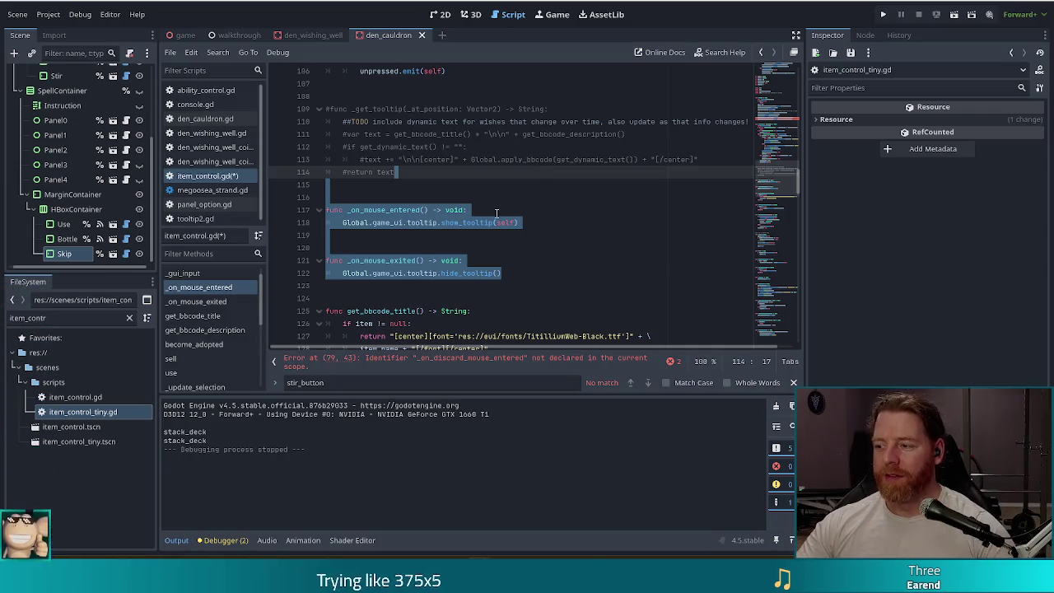
pyautogui.hotkey('ctrl', 'c')
pyautogui.click(527, 273)
pyautogui.hotkey('ctrl', 'v')
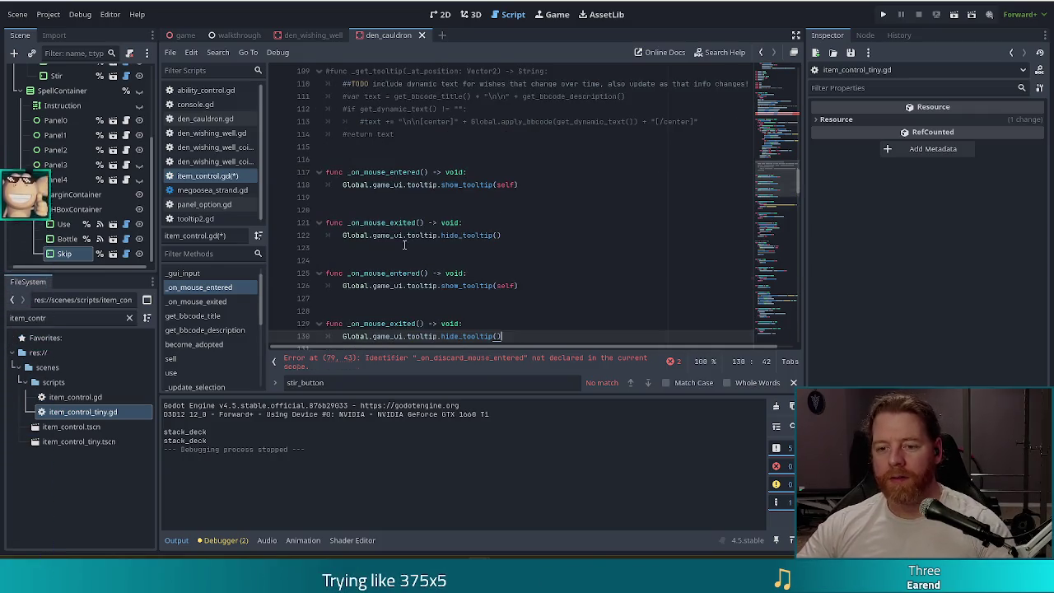
# Rename the copies with a 'discard_' prefix, save, and replace 'self' with 'discard'
pyautogui.click(363, 272)
pyautogui.write('discard_')
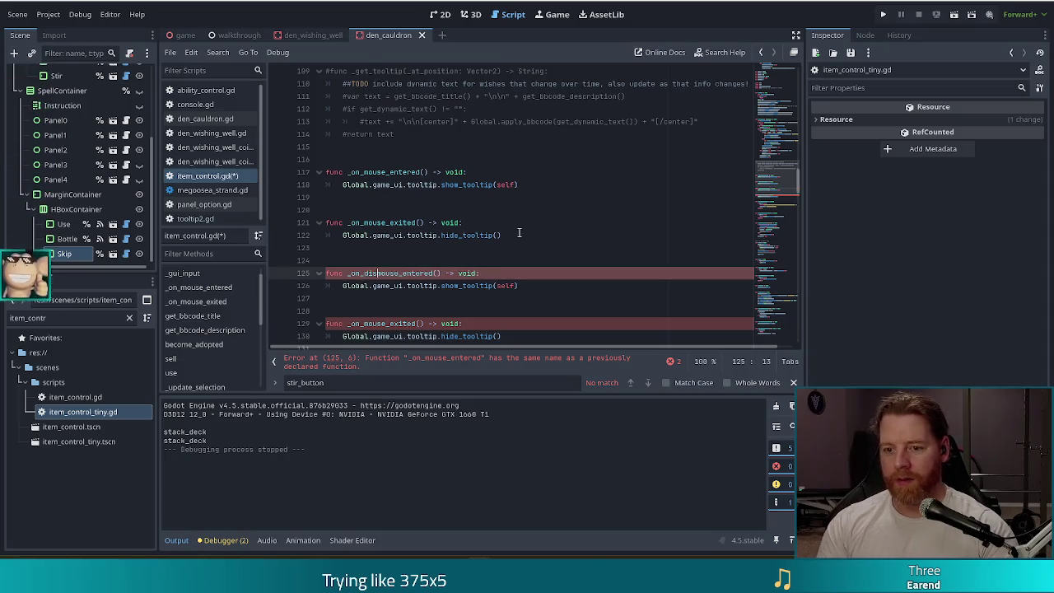
pyautogui.scroll(-2, 510, 238)
pyautogui.click(360, 248)
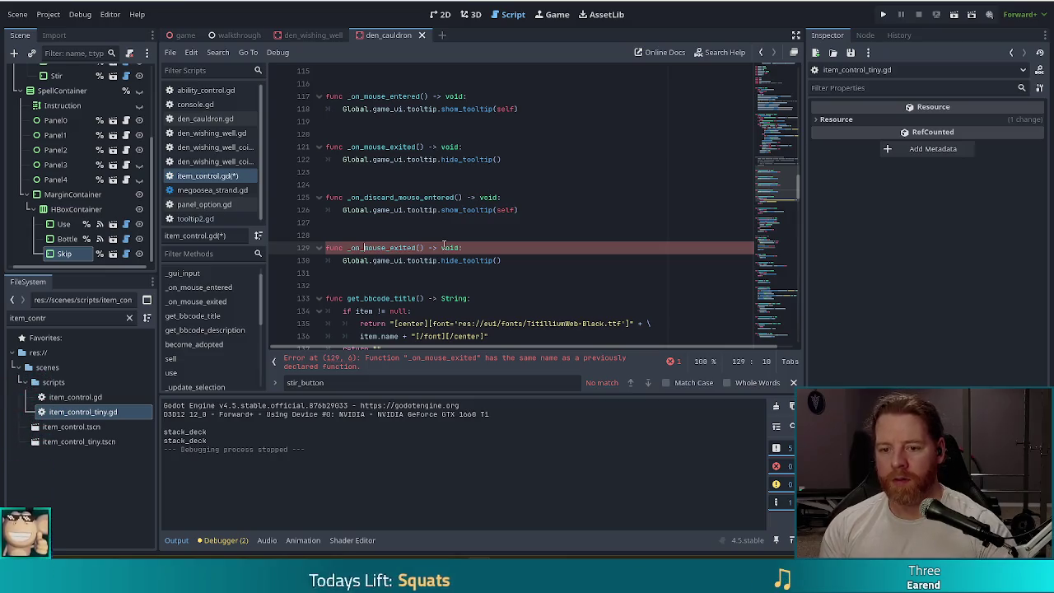
pyautogui.write('discard_')
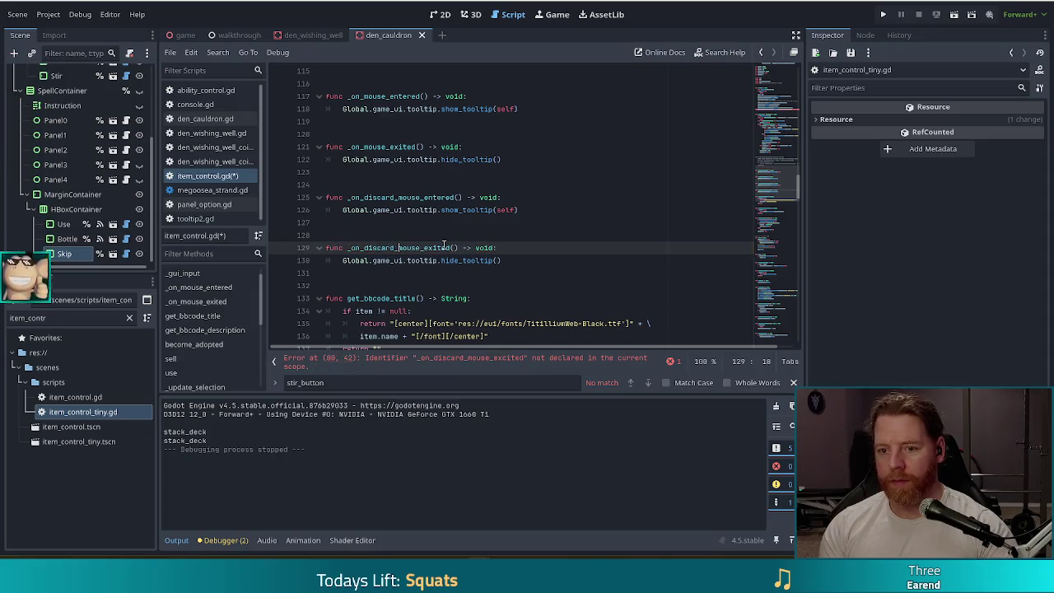
pyautogui.hotkey('ctrl', 's')
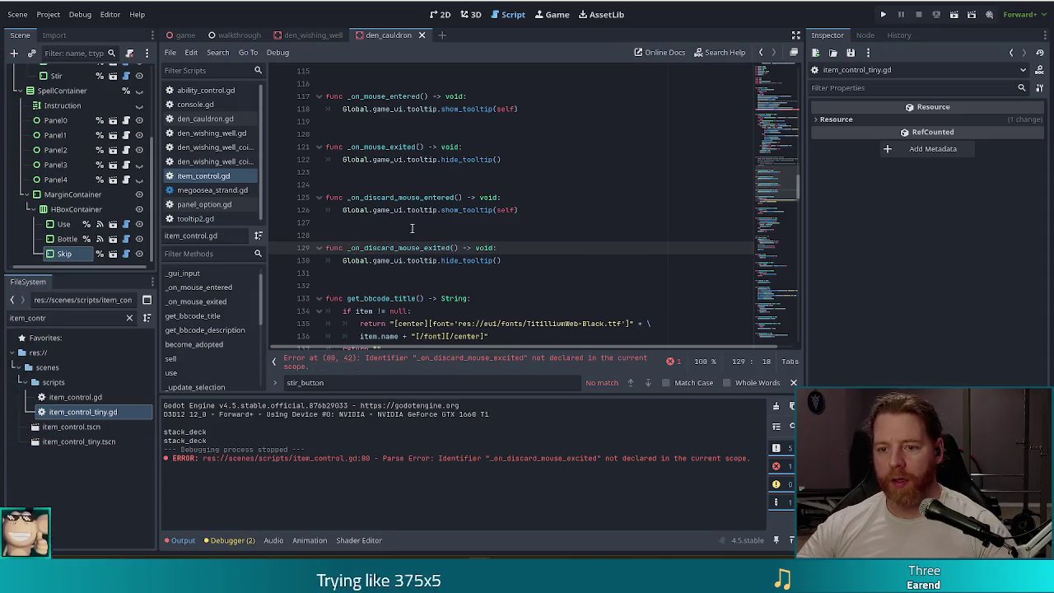
pyautogui.click(568, 222)
pyautogui.doubleClick(512, 210)
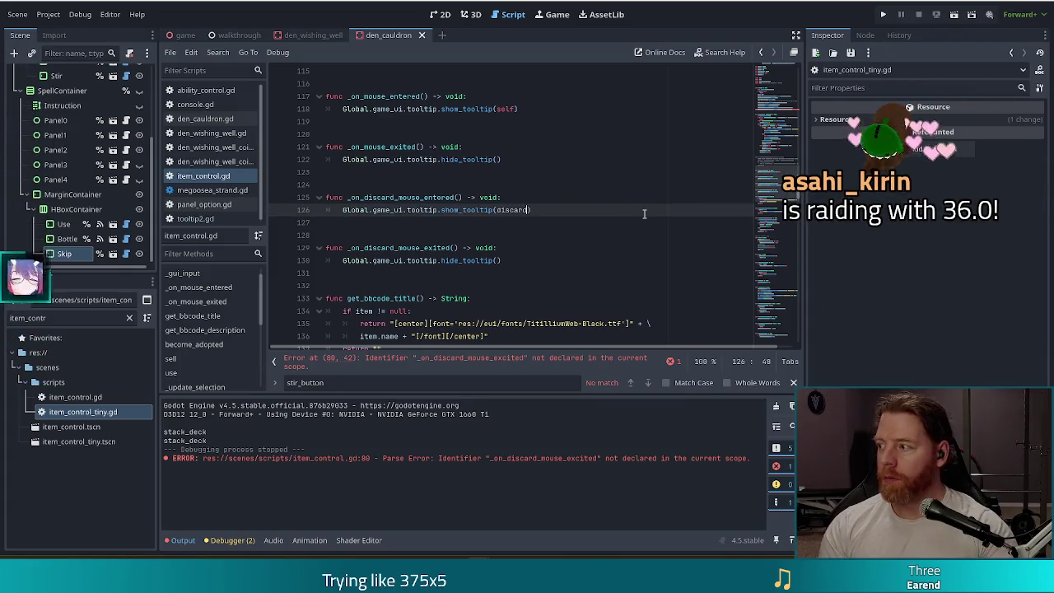
pyautogui.write('discard')
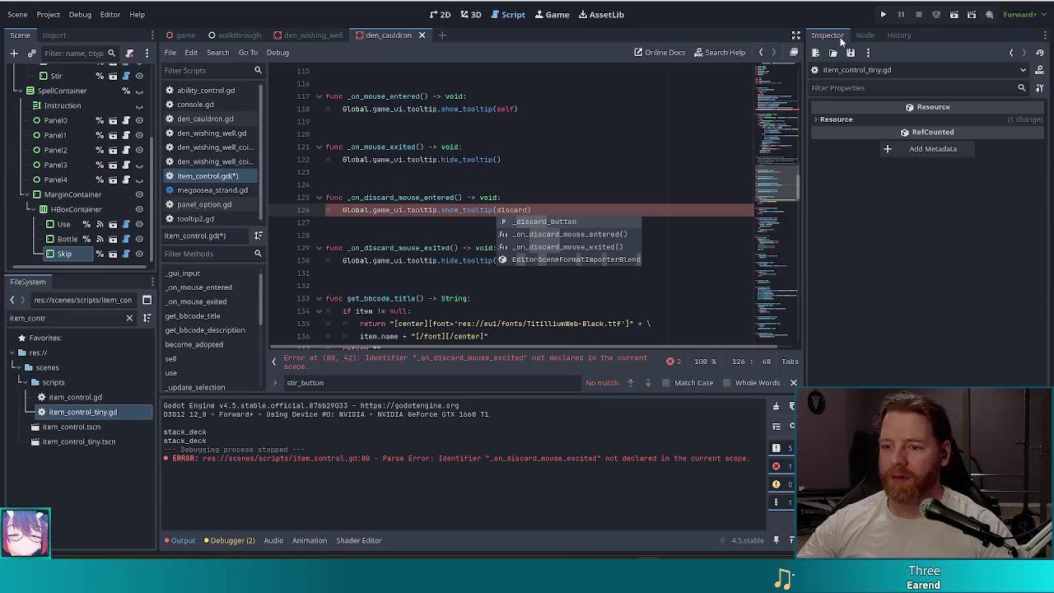
# Complete the show_tooltip argument as _discard_button and save item_control.gd
pyautogui.click(556, 210)
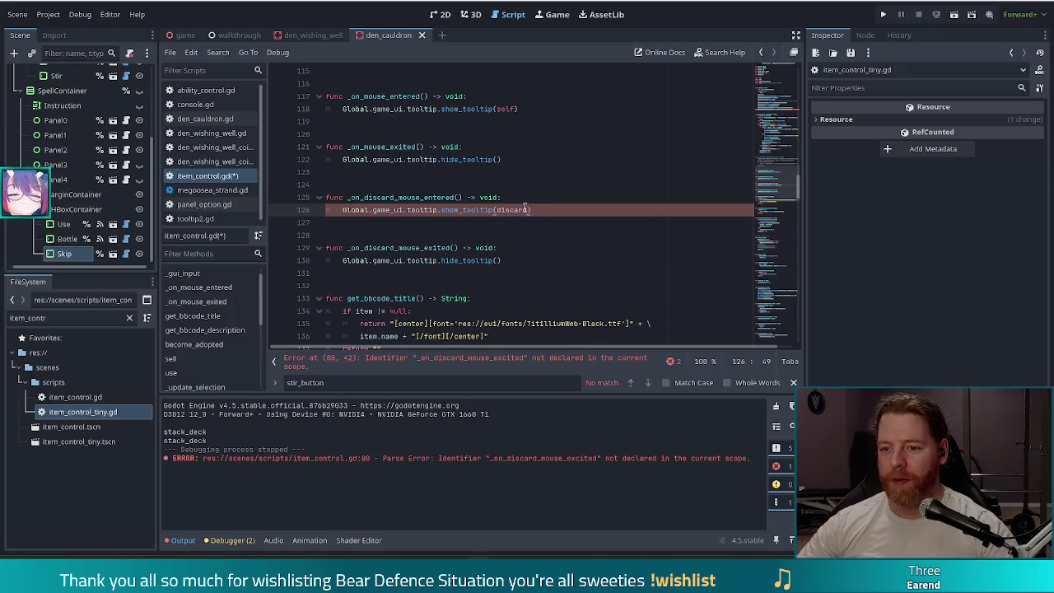
pyautogui.write('_but')
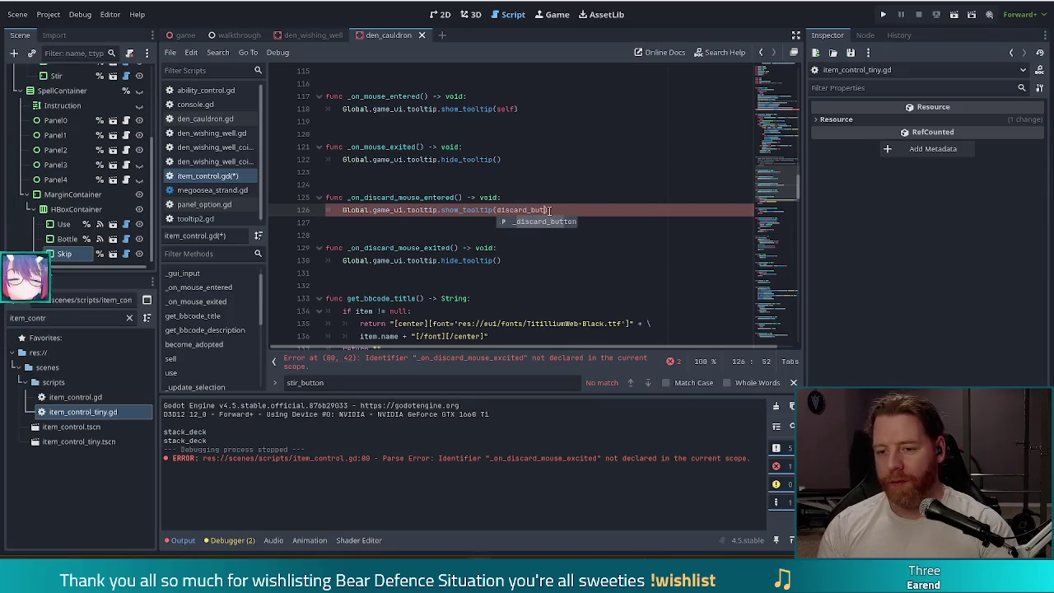
pyautogui.press('Return')
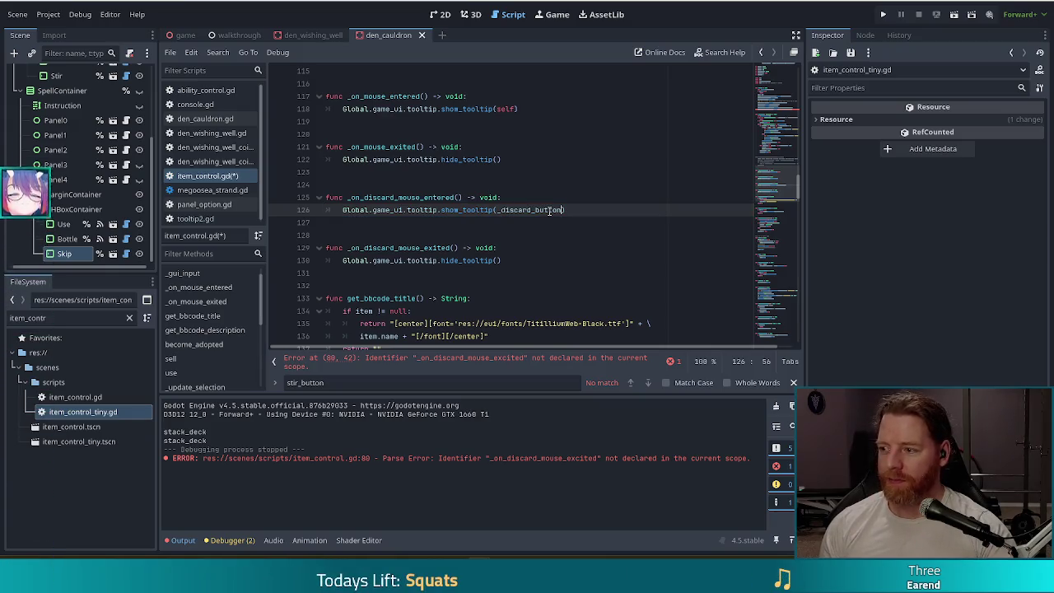
pyautogui.hotkey('ctrl', 's')
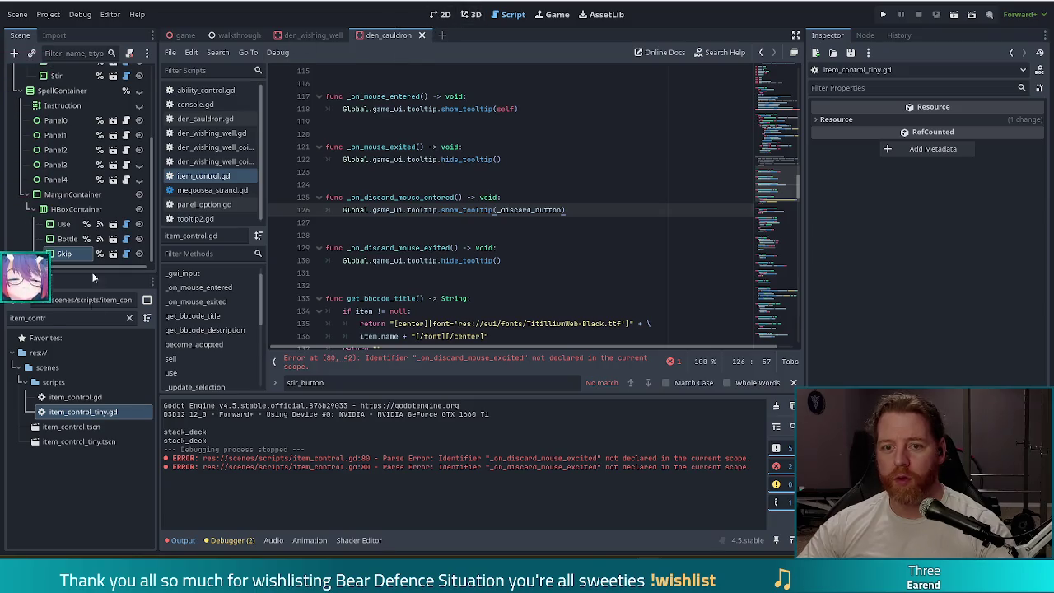
# Filter the FileSystem dock for 'baby', open baby_bear.tscn, and save the scene
pyautogui.doubleClick(8, 318)
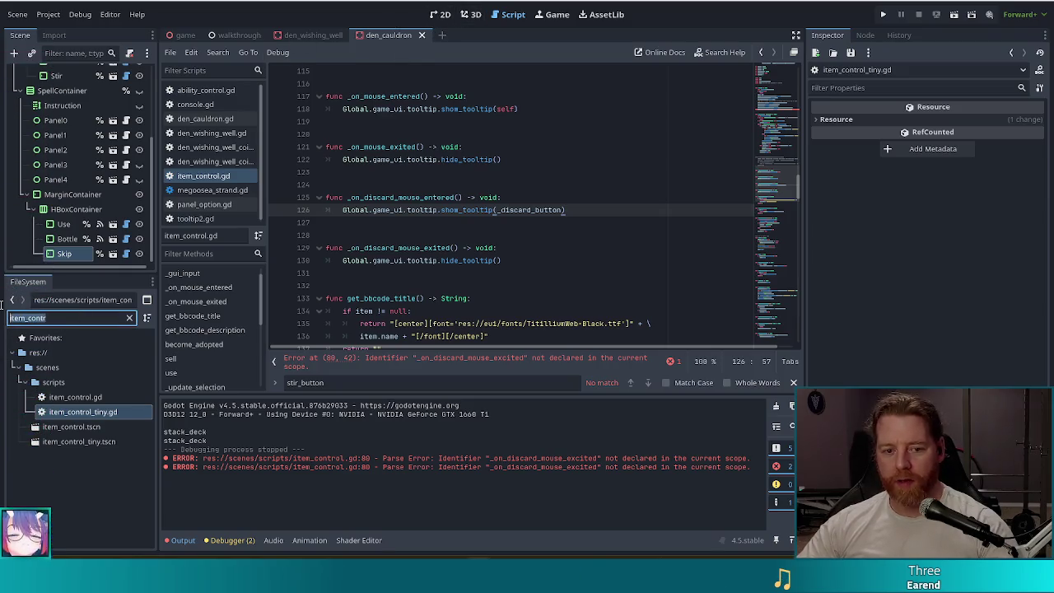
pyautogui.write('baby')
pyautogui.doubleClick(67, 442)
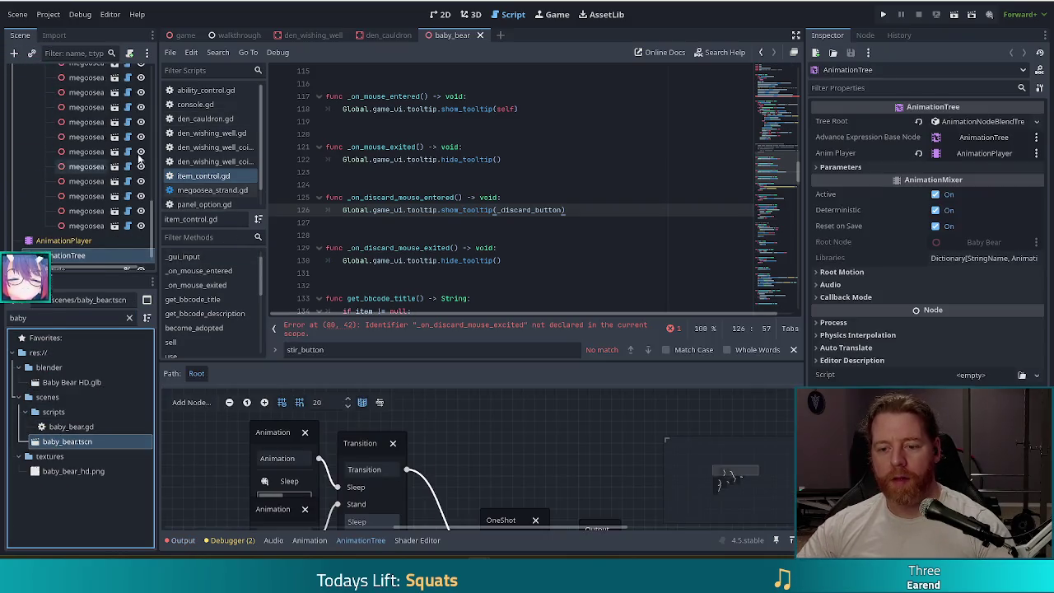
pyautogui.scroll(-1, 106, 208)
pyautogui.scroll(3, 105, 205)
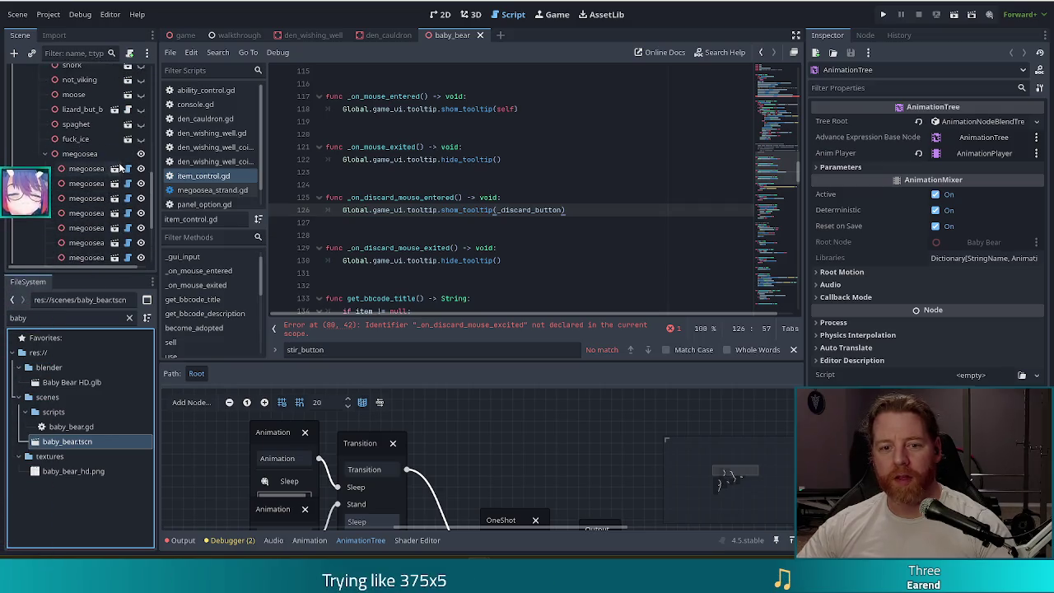
pyautogui.scroll(2, 132, 162)
pyautogui.scroll(1, 131, 162)
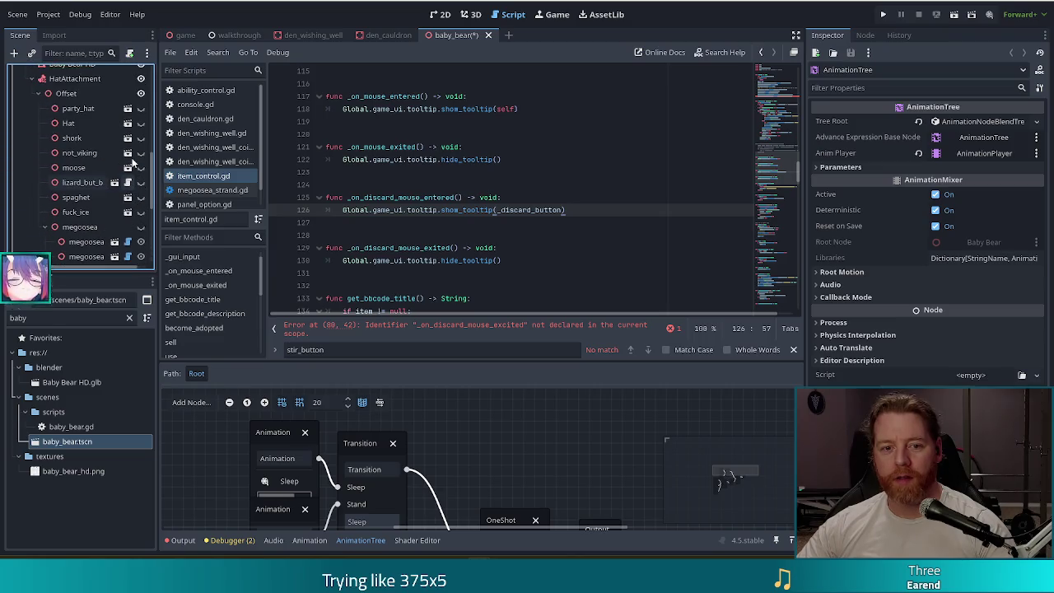
pyautogui.hotkey('ctrl', 's')
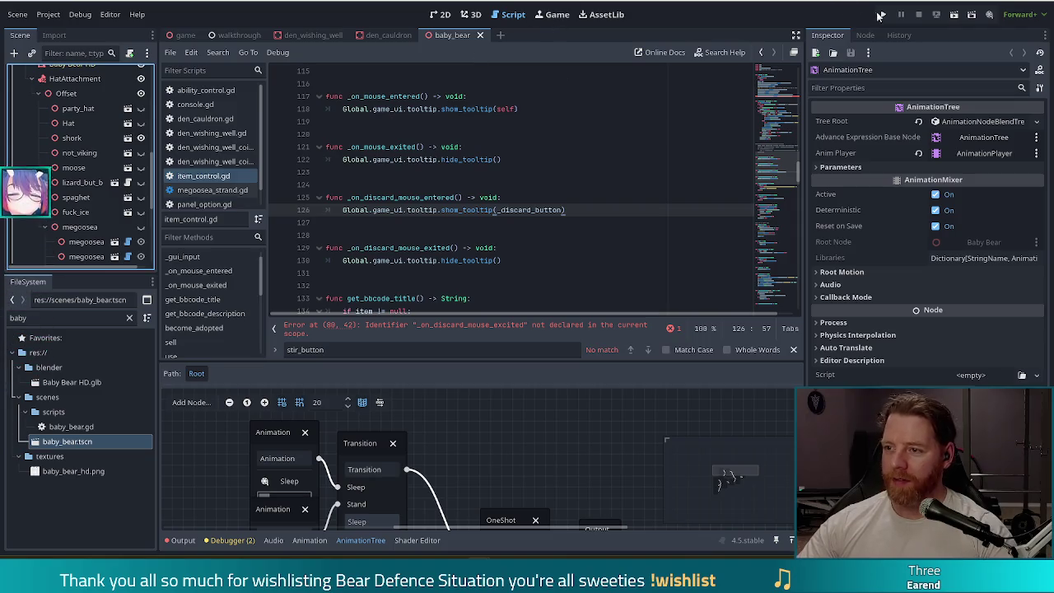
# Run the game, then comment out the discard button's signal connections on lines 79–80
pyautogui.click(880, 15)
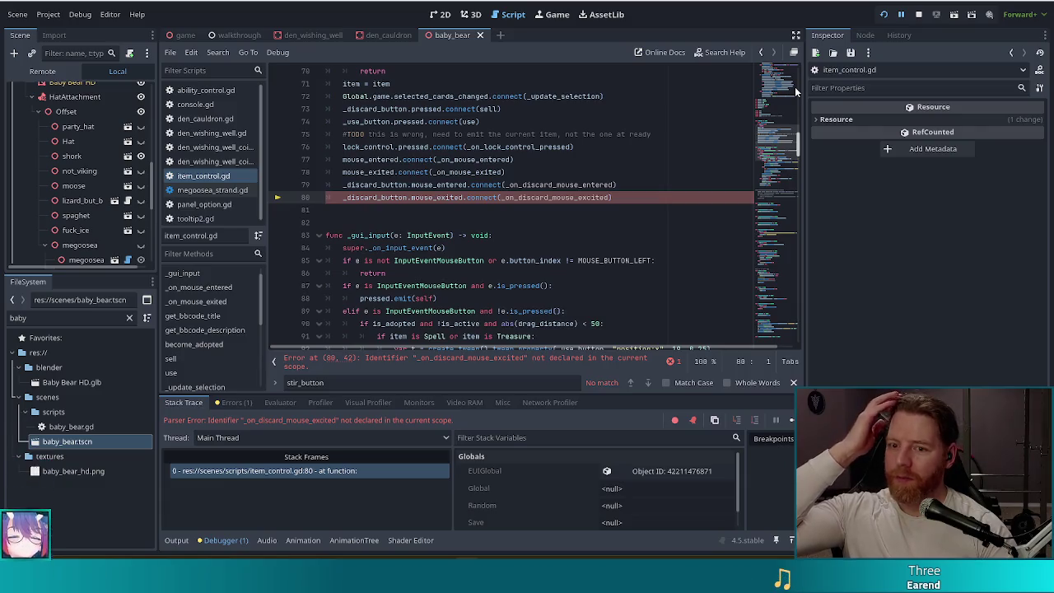
pyautogui.click(371, 184)
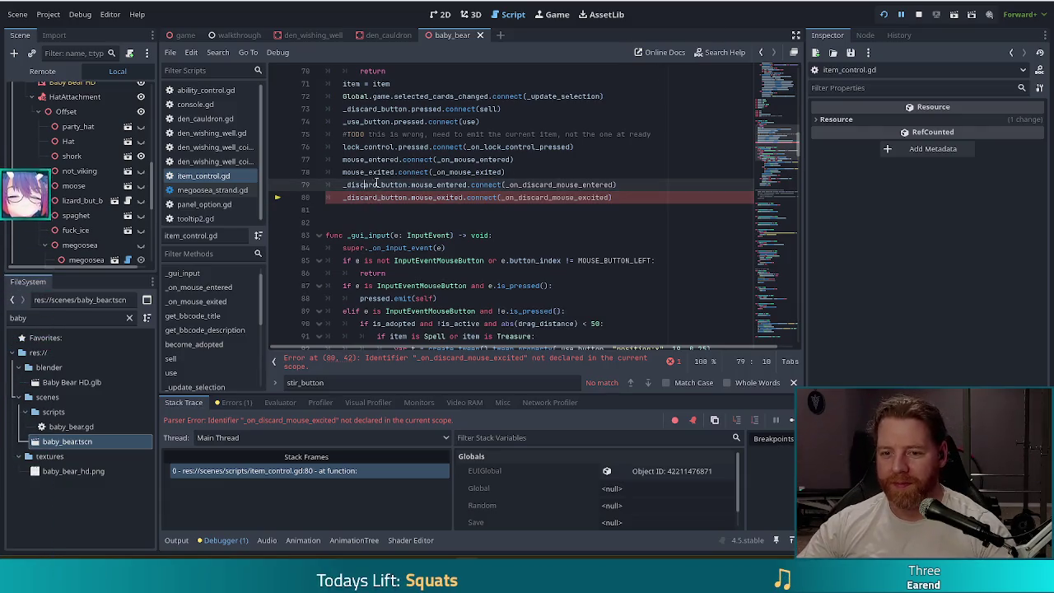
pyautogui.moveTo(372, 185); pyautogui.dragTo(376, 198)
pyautogui.hotkey('ctrl', 'k')
# Rerun the game to its title screen without the parse error, then minimize its window
pyautogui.press('F5')
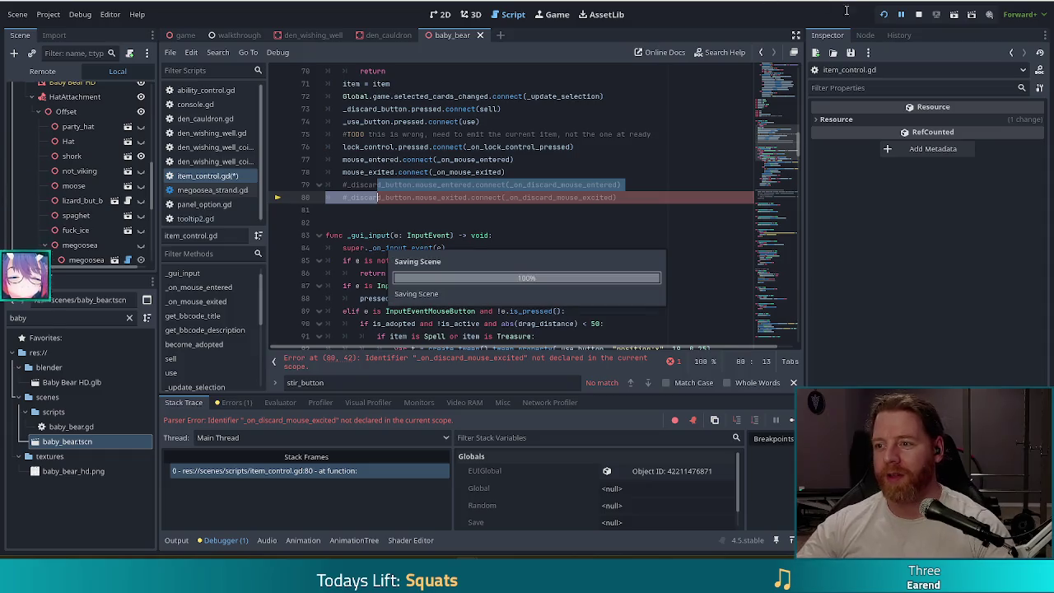
pyautogui.click(886, 15)
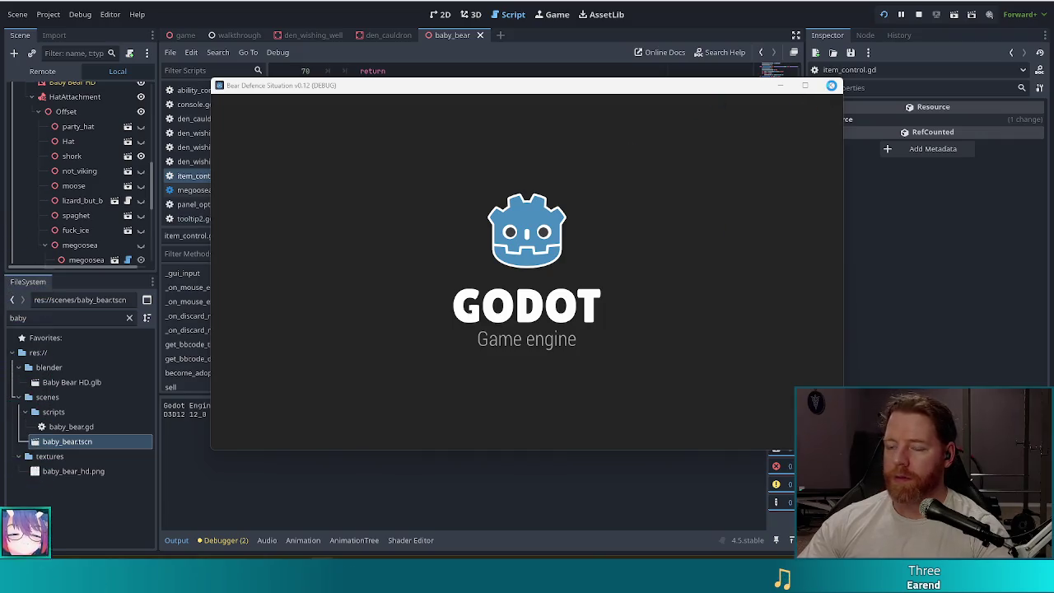
pyautogui.click(782, 86)
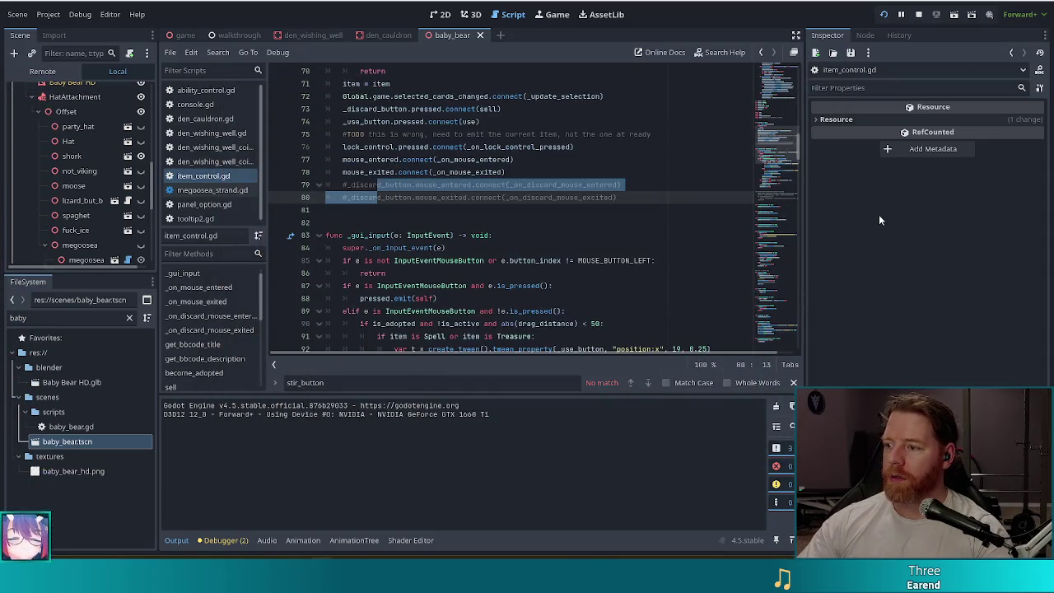
# Bring the Chrome window with the Twitch VOD over the Godot editor
pyautogui.moveTo(879, 214); pyautogui.dragTo(805, 216)
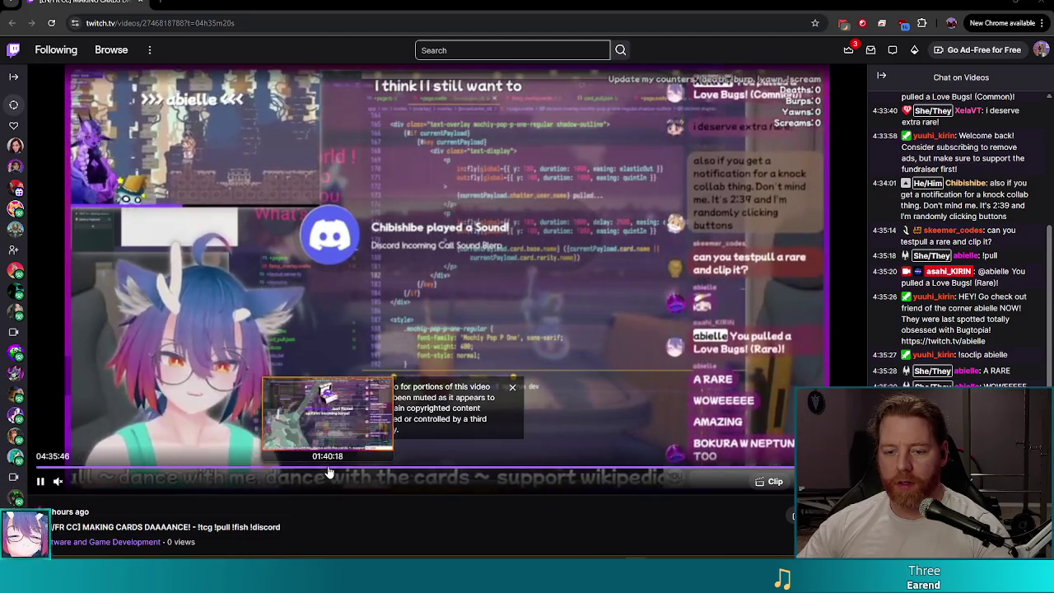
# Scrub through the Twitch replay in a duplicated tab, then close Chrome to return to Godot
pyautogui.click(328, 469)
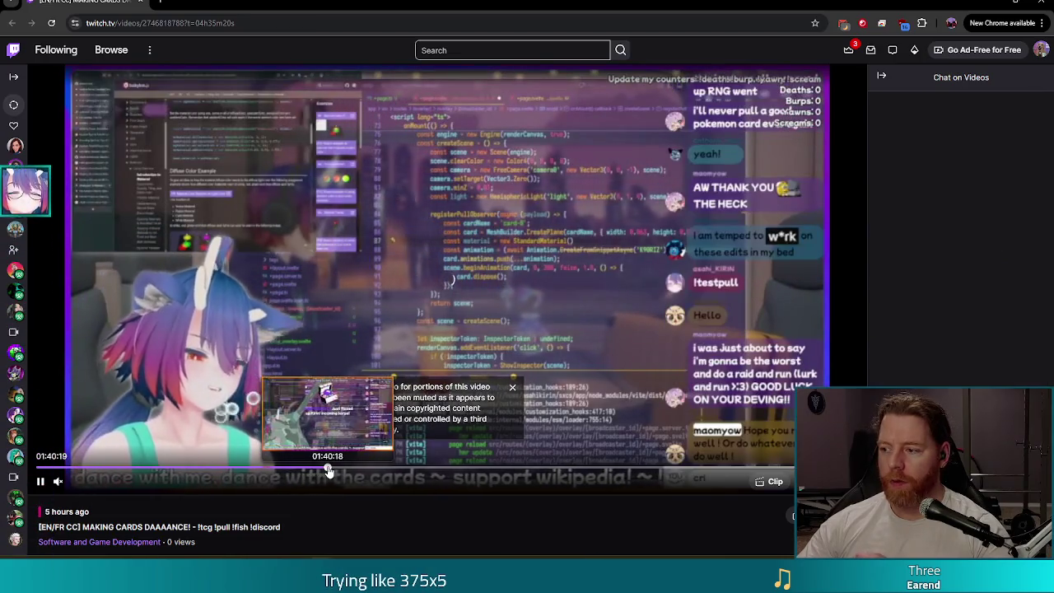
pyautogui.click(62, 469)
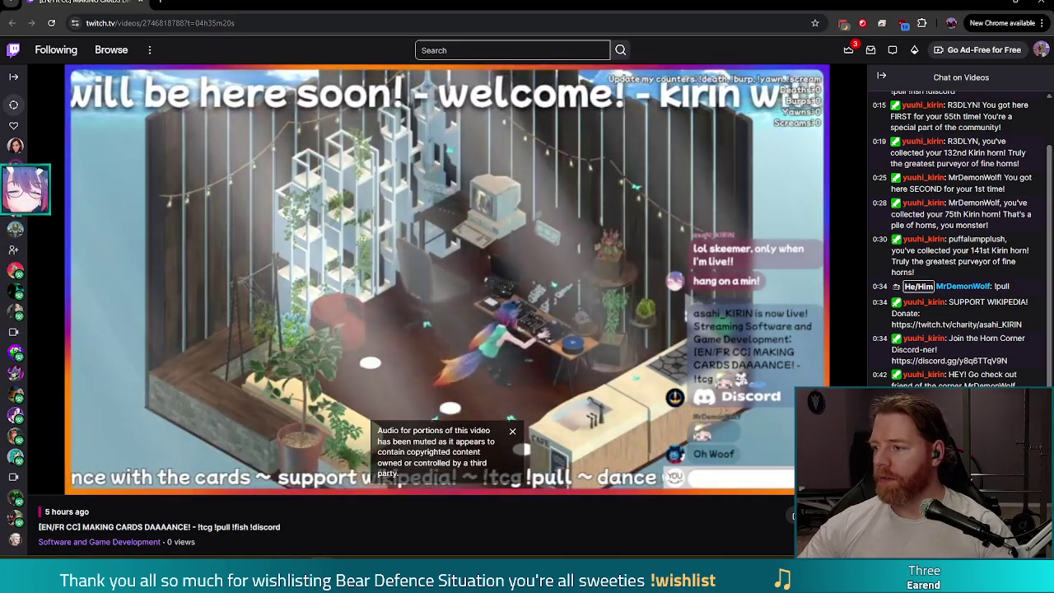
pyautogui.hotkey('alt', 'shift', 'd')
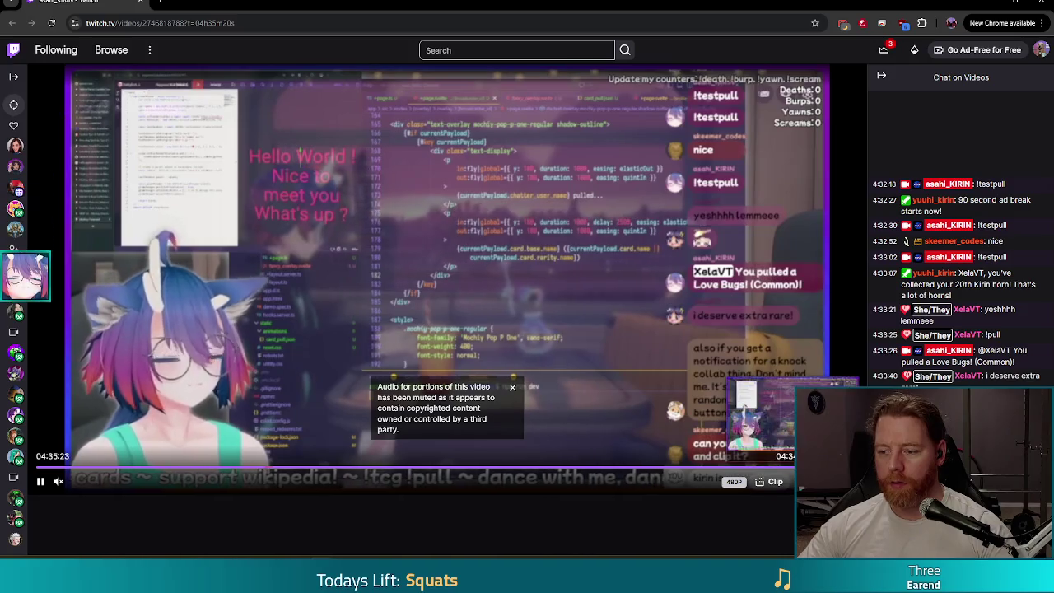
pyautogui.click(789, 469)
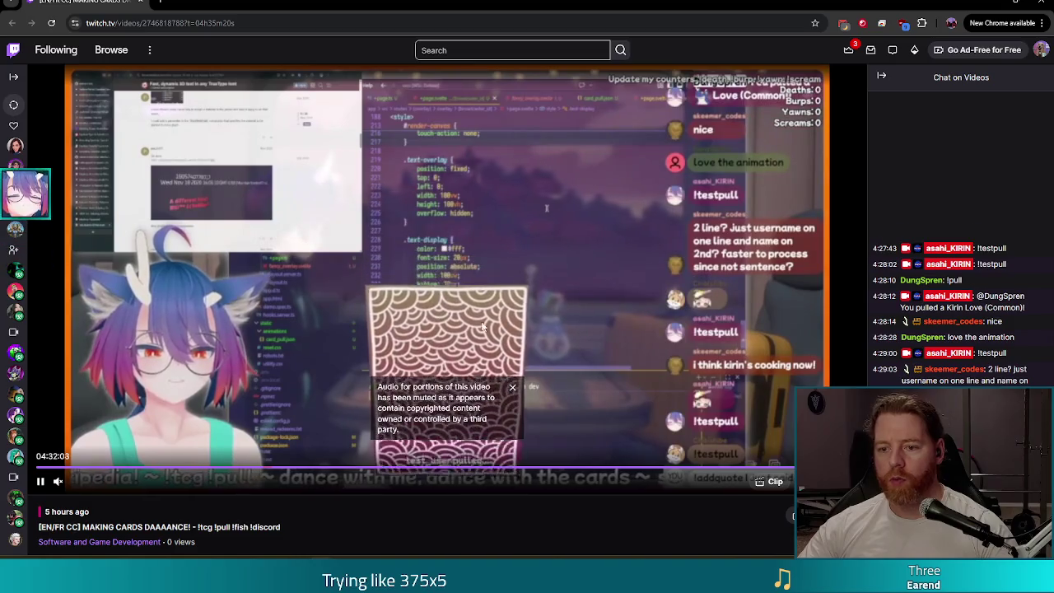
pyautogui.click(512, 388)
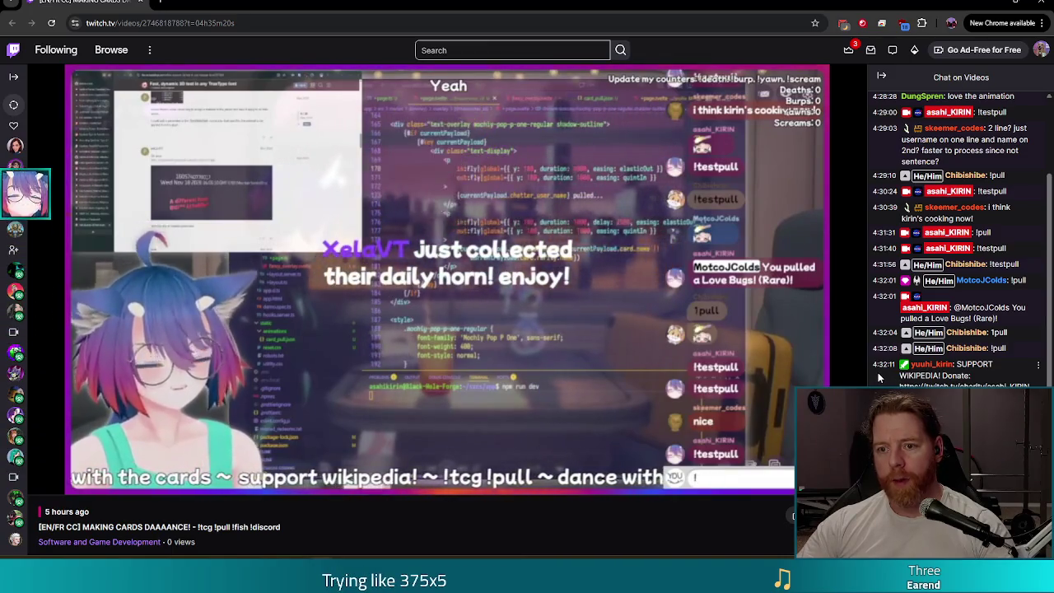
pyautogui.click(1038, 4)
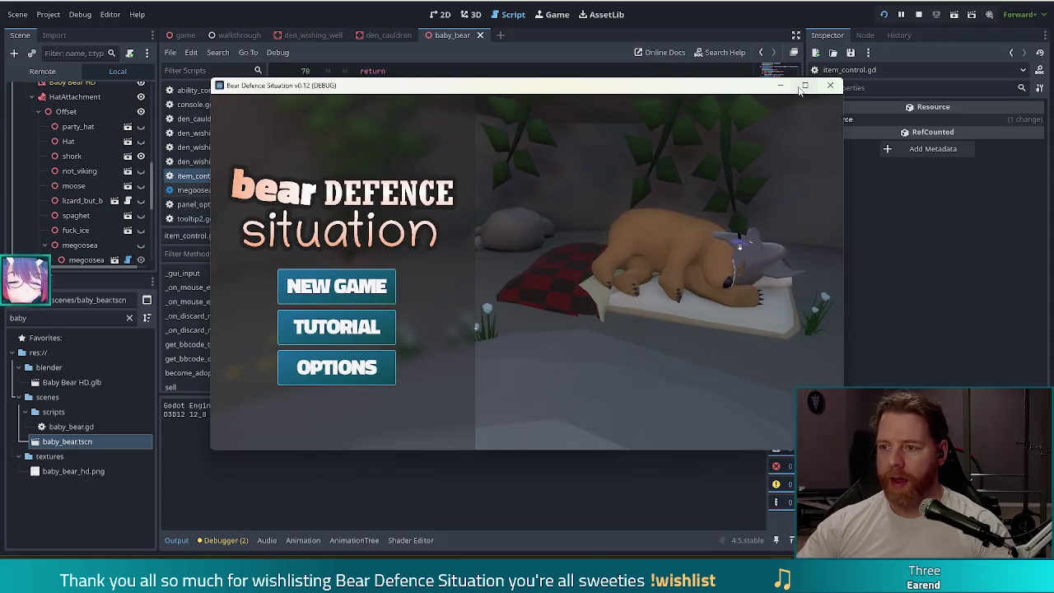
# Maximize and restore the game window, move it left over the editor, and choose NEW GAME
pyautogui.click(803, 86)
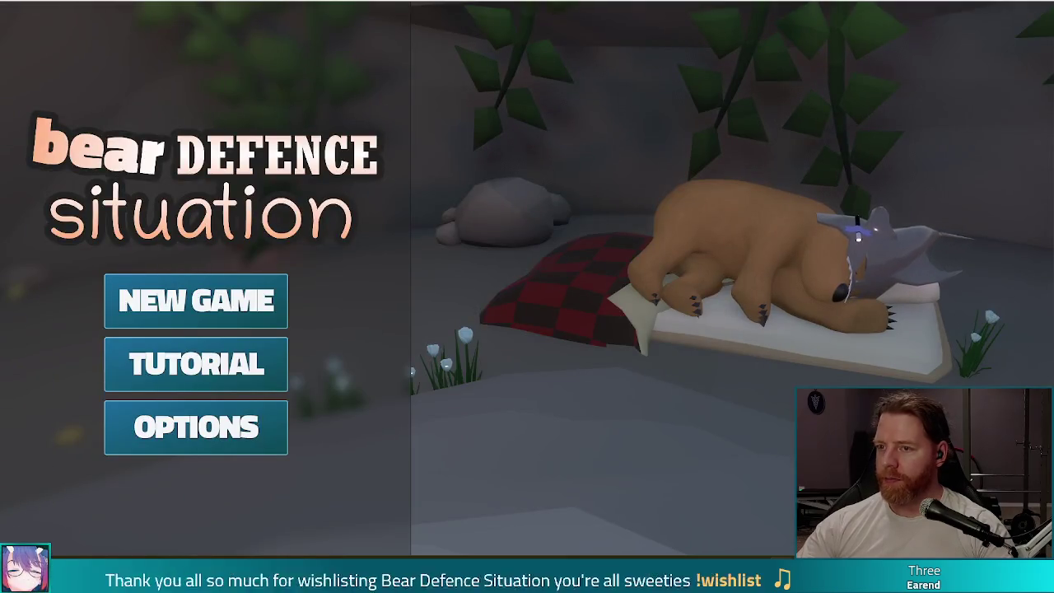
pyautogui.press('super+Down')
pyautogui.moveTo(584, 94); pyautogui.dragTo(496, 93)
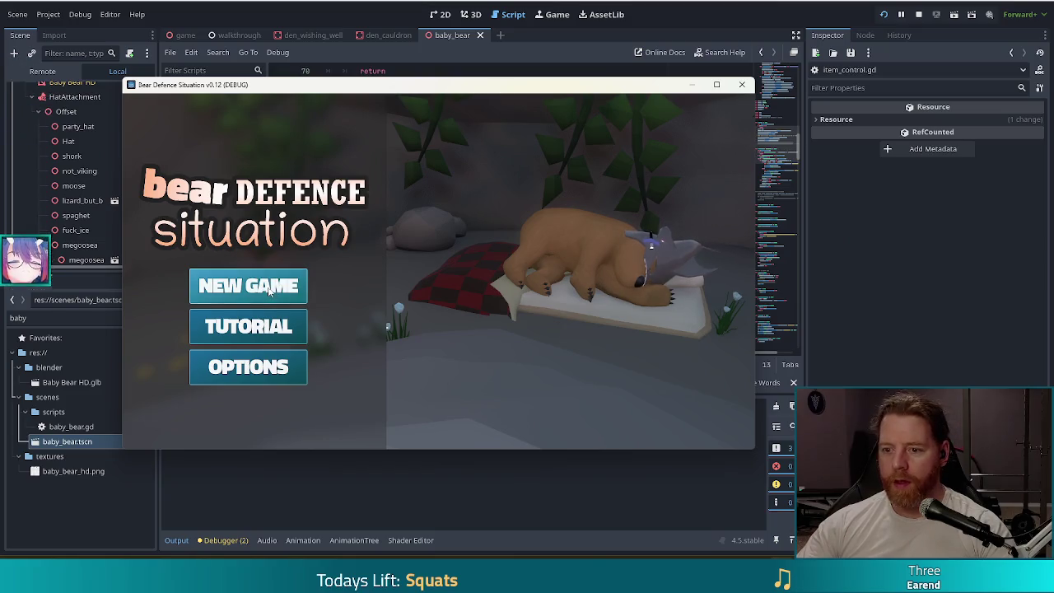
pyautogui.click(923, 334)
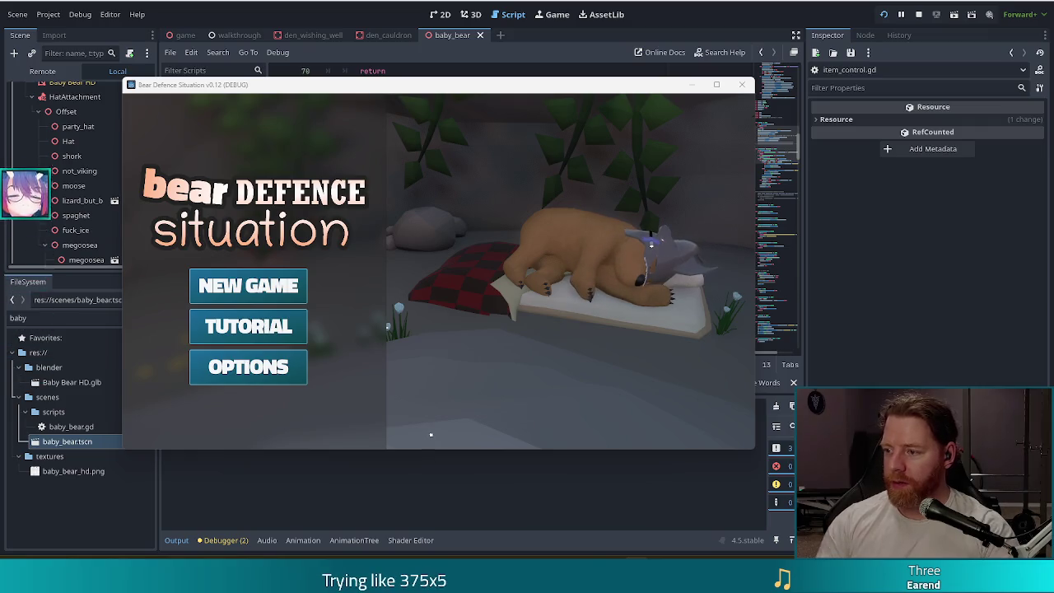
pyautogui.click(229, 290)
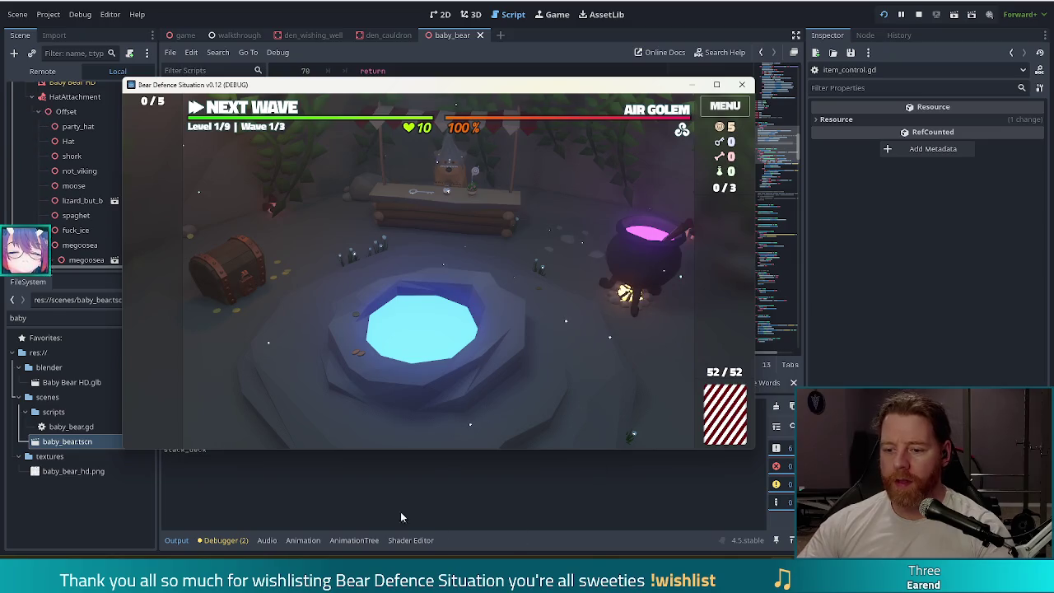
# Stop the running Bear Defence Situation build from Godot's toolbar
pyautogui.click(920, 16)
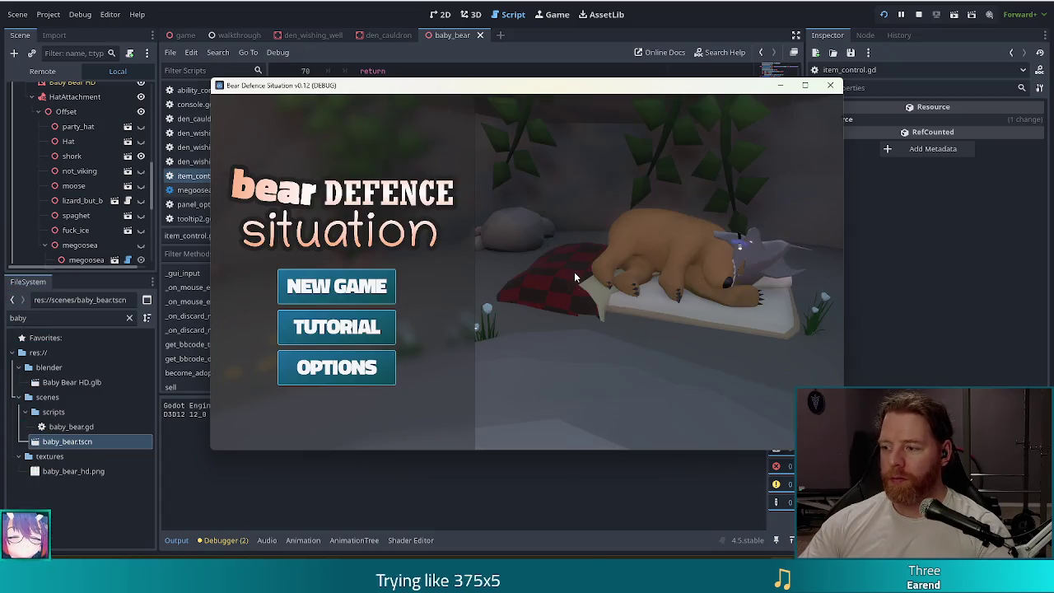
# Move the game window up and left, then choose NEW GAME to reach Level 1, Wave 1
pyautogui.moveTo(678, 89); pyautogui.dragTo(605, 73)
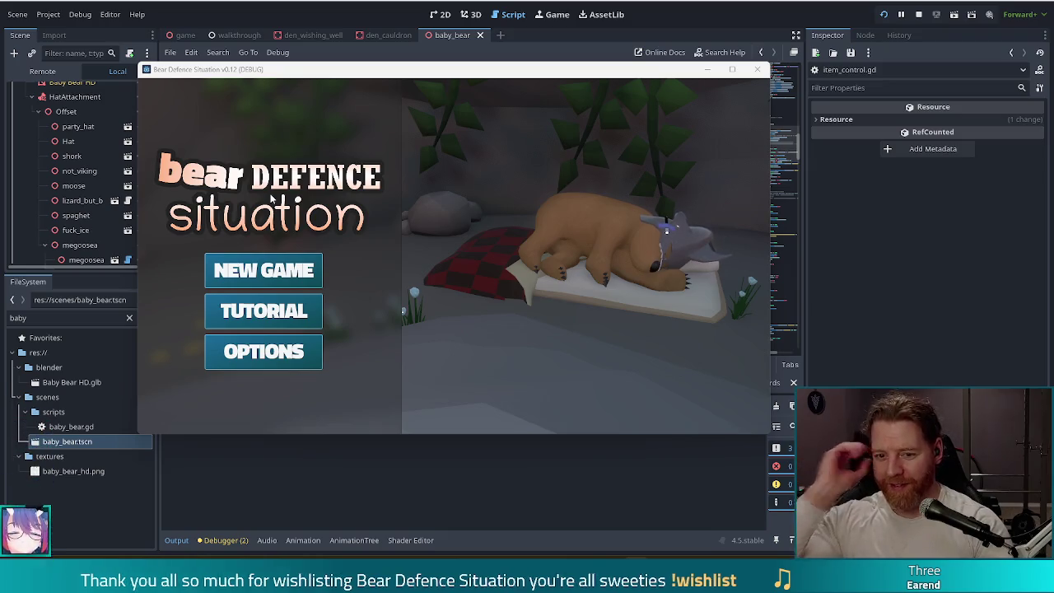
pyautogui.click(294, 276)
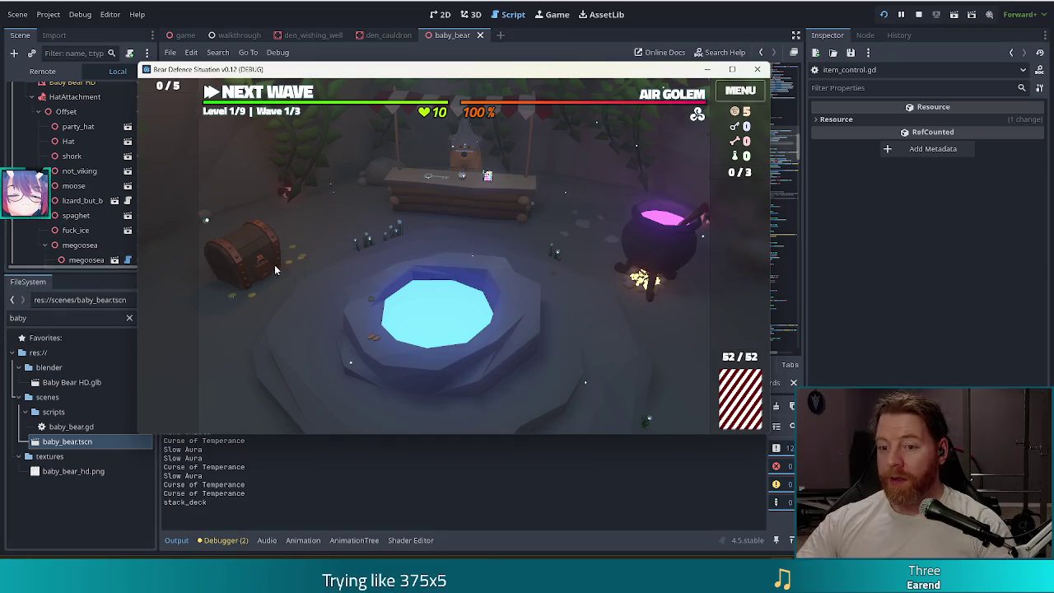
# Check the shop, spend 5 coins at the wishing well on Training Wheels, then leave the den
pyautogui.click(494, 205)
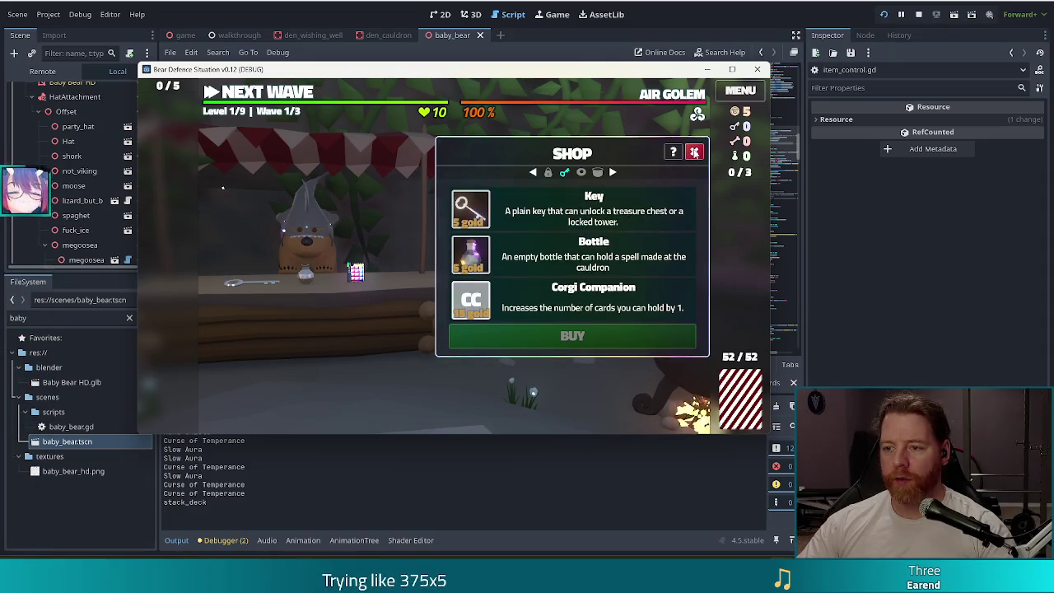
pyautogui.click(694, 152)
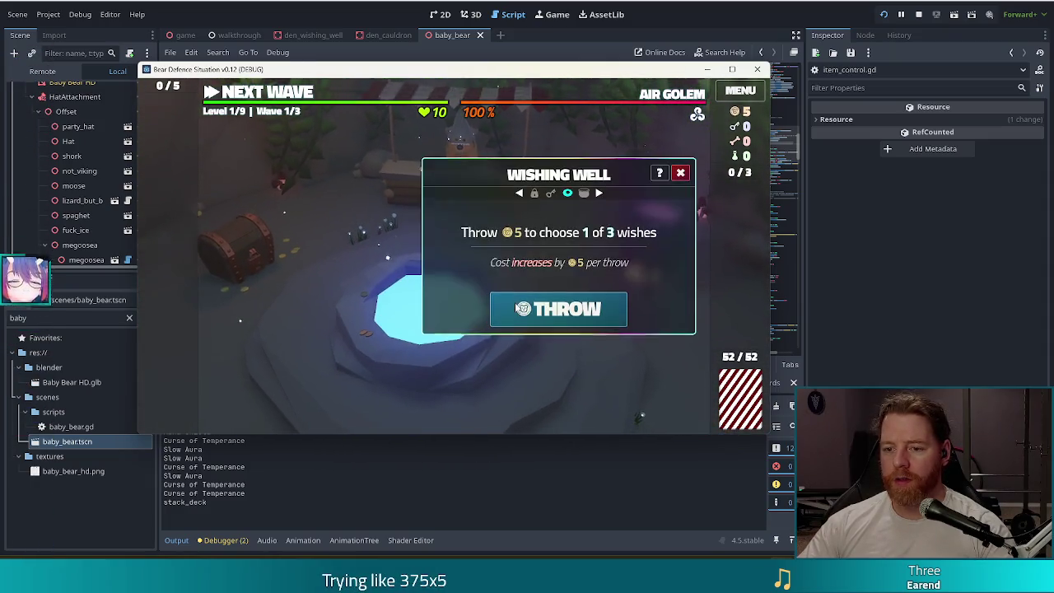
pyautogui.click(608, 314)
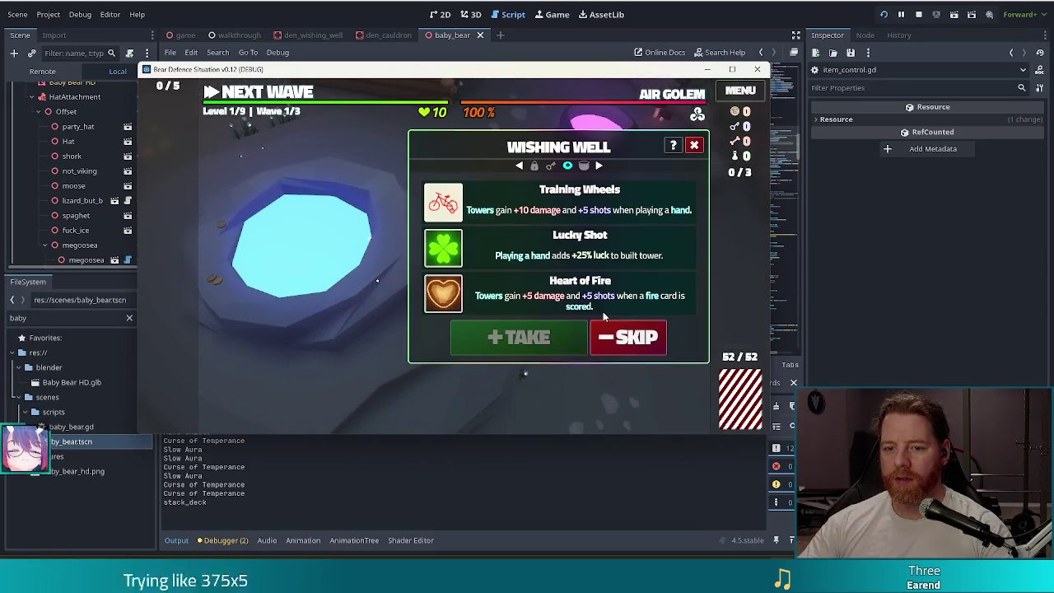
pyautogui.click(505, 210)
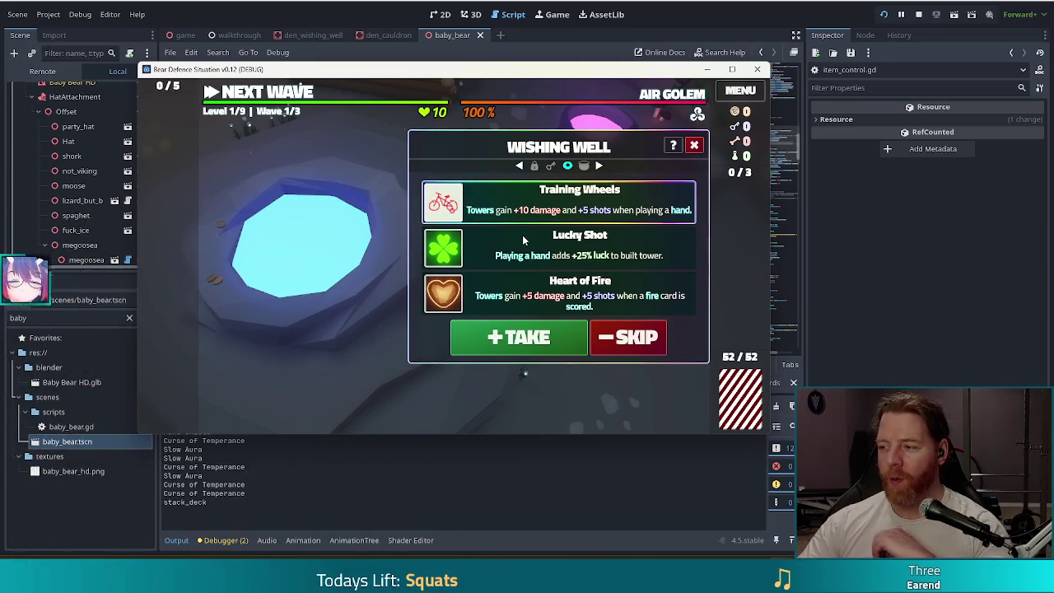
pyautogui.click(562, 338)
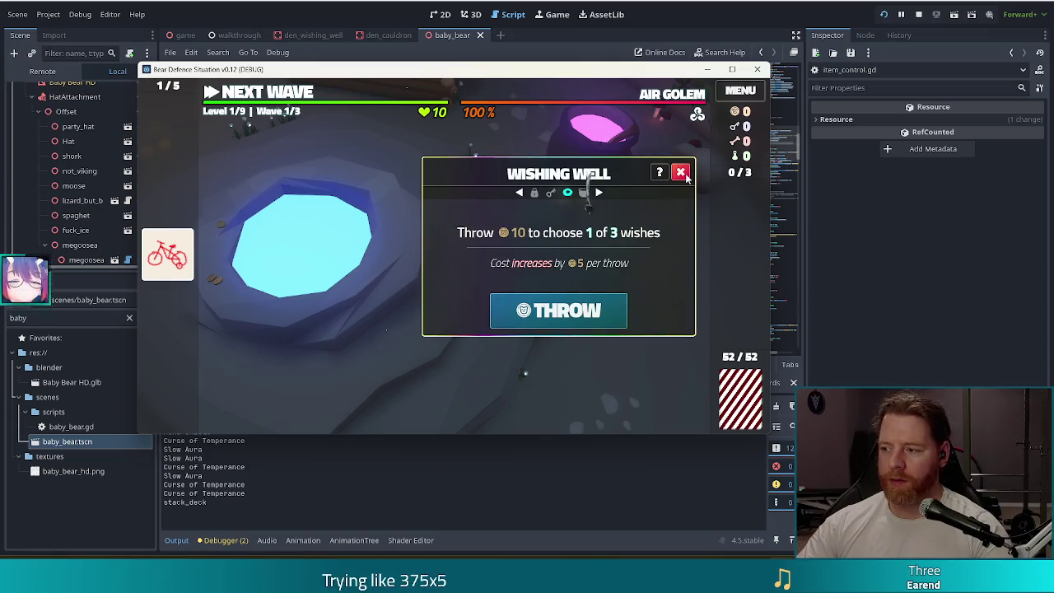
pyautogui.click(681, 173)
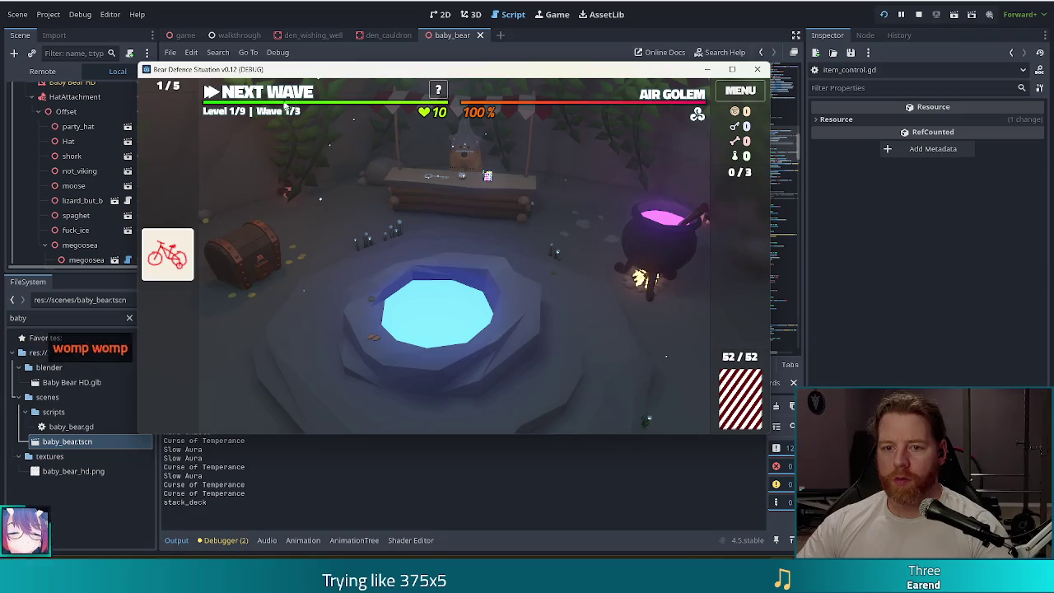
pyautogui.click(280, 95)
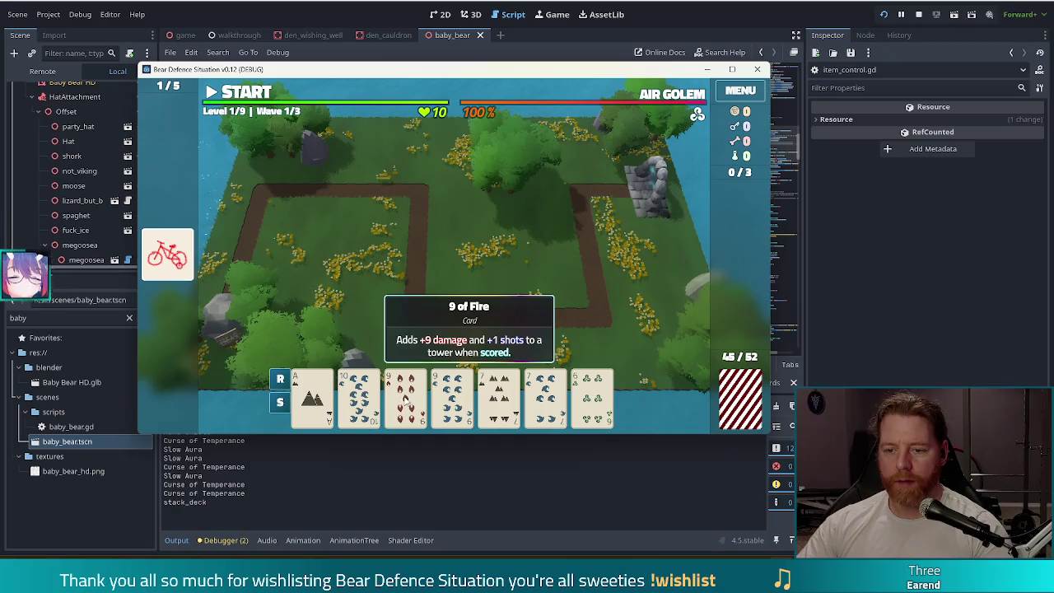
# Play a hand to build a Ballista Tower and place it inside the path's bend
pyautogui.click(421, 398)
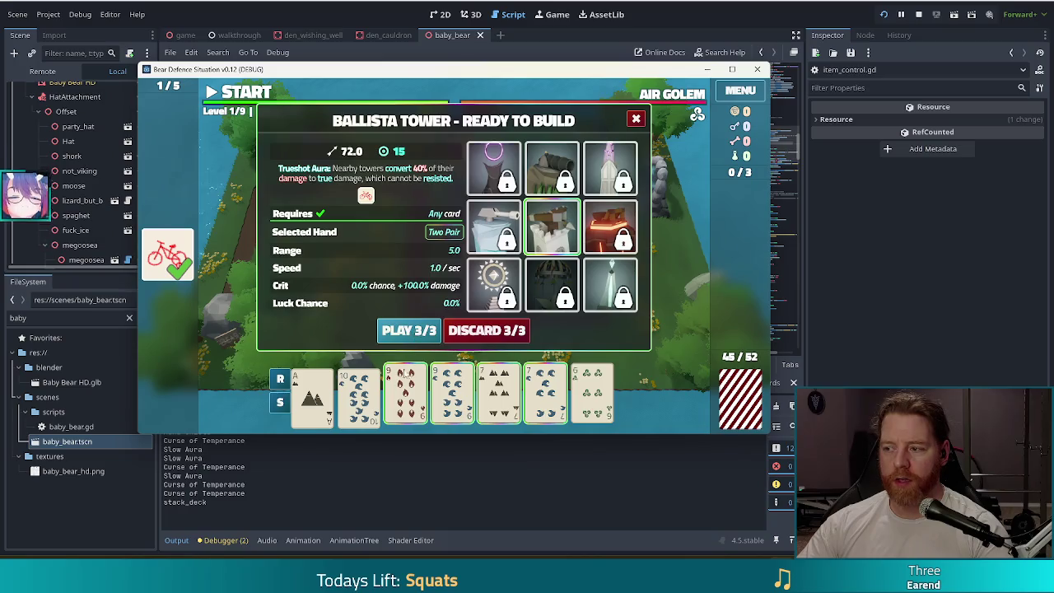
pyautogui.moveTo(498, 169)
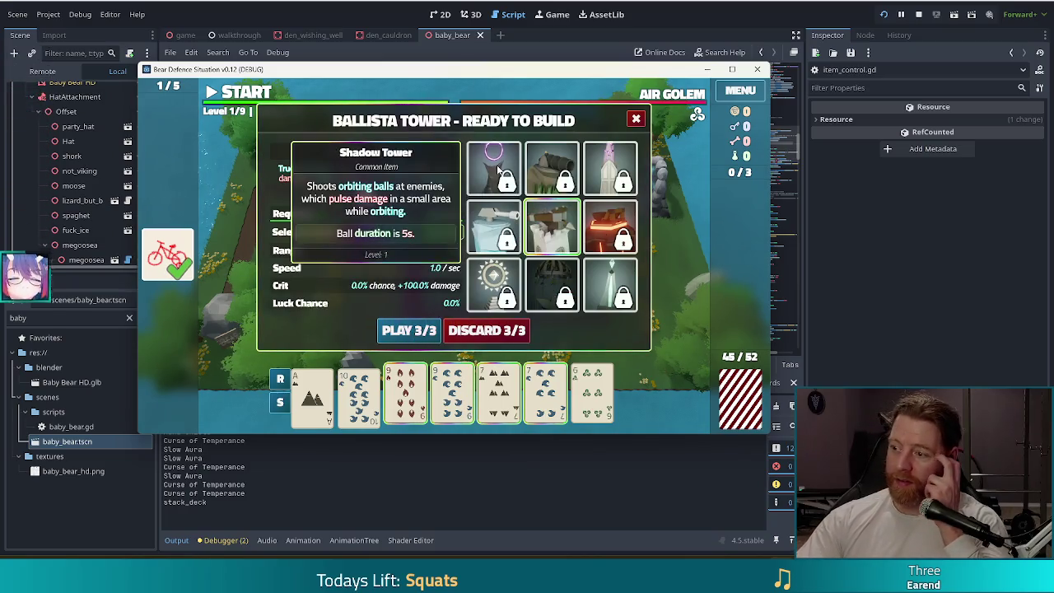
pyautogui.click(412, 332)
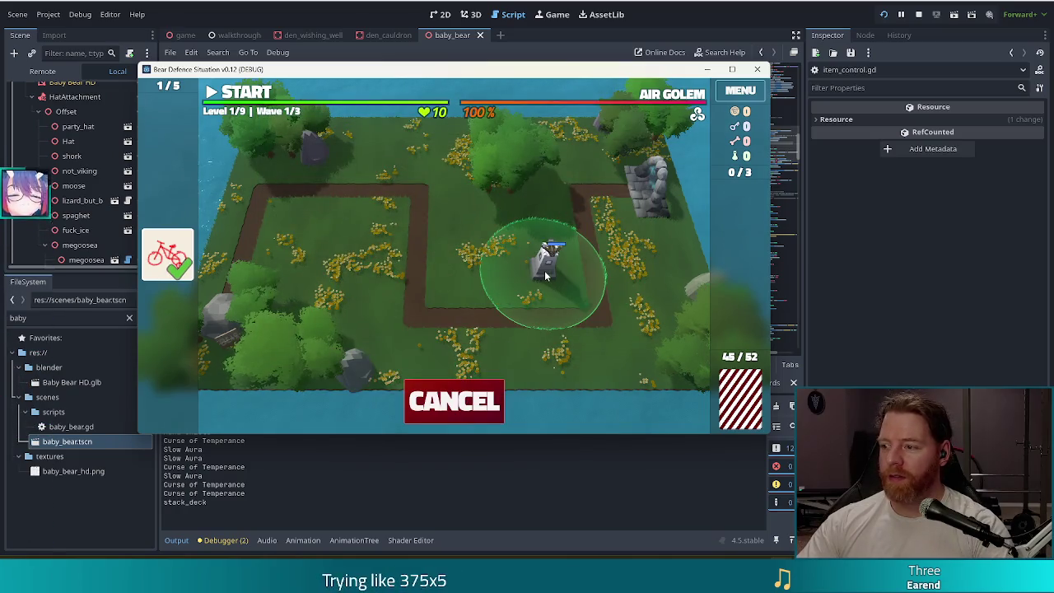
pyautogui.click(546, 276)
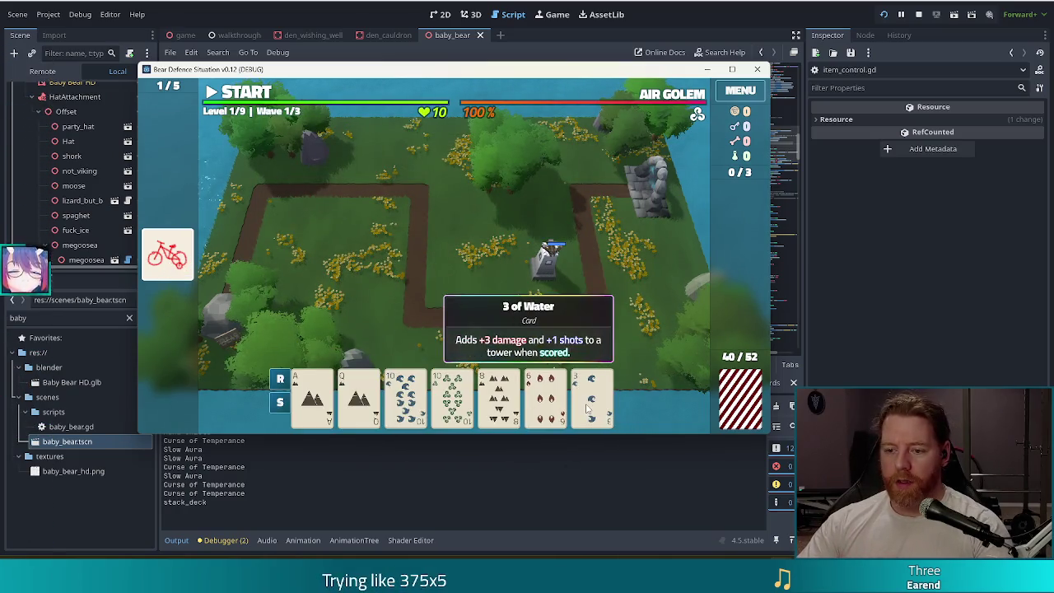
# Discard, then play a Full House of three Queens and two tens for a second tower
pyautogui.click(507, 330)
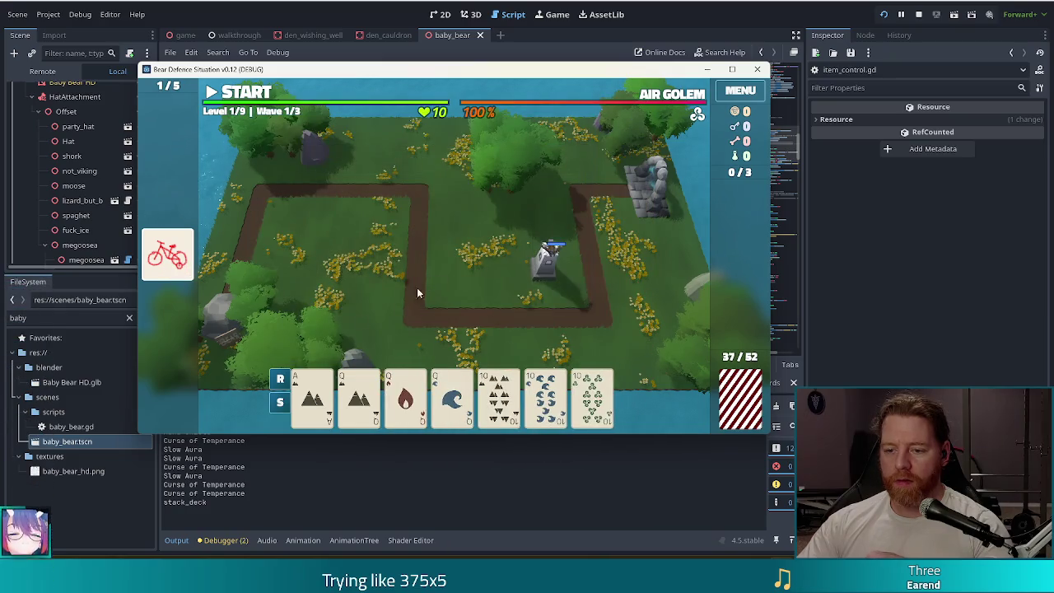
pyautogui.click(360, 384)
pyautogui.click(406, 395)
pyautogui.click(453, 396)
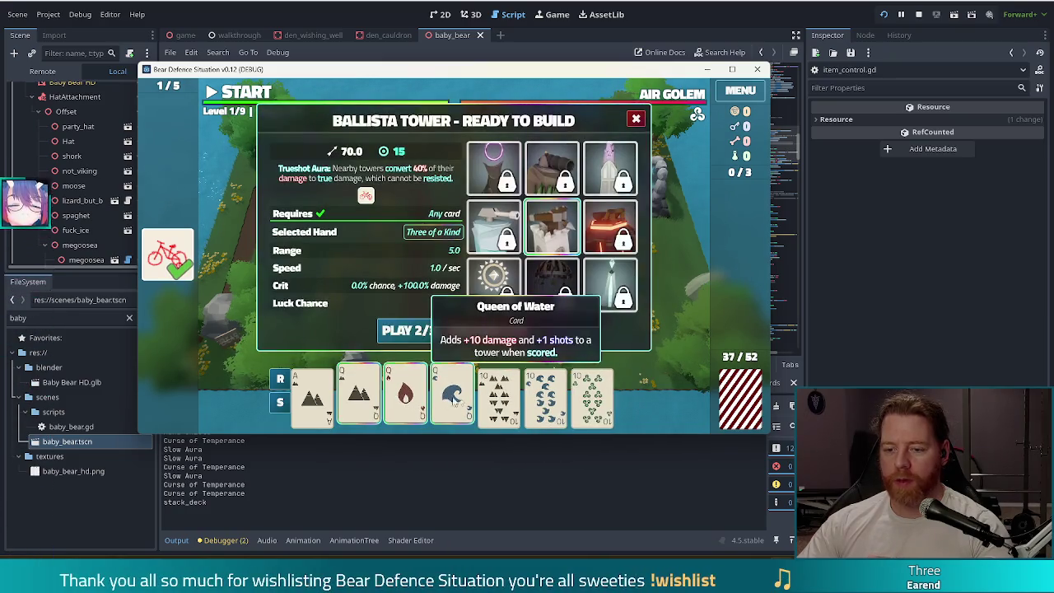
pyautogui.click(542, 397)
pyautogui.click(498, 395)
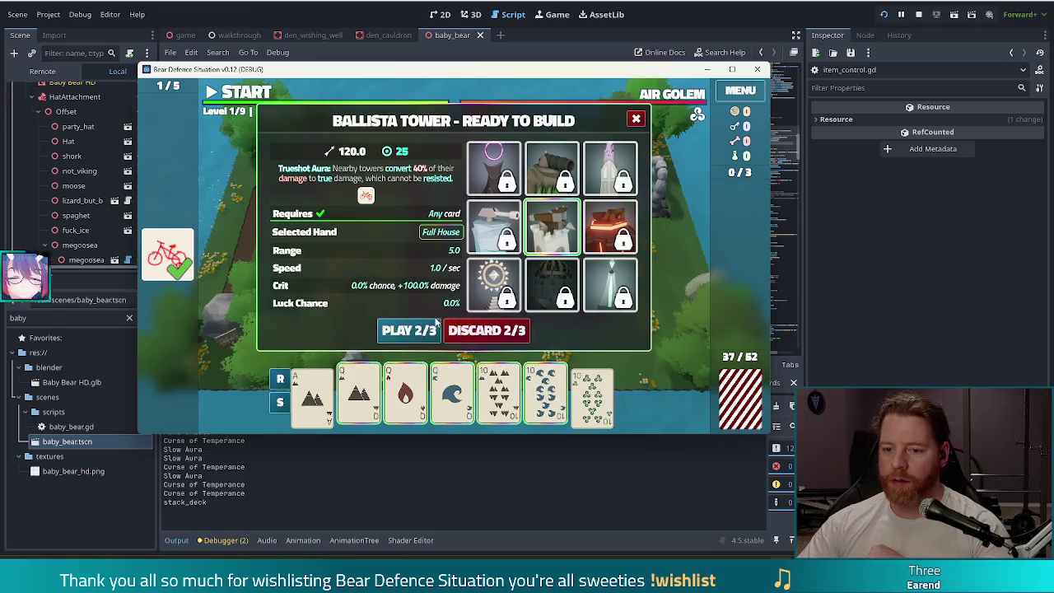
pyautogui.click(410, 333)
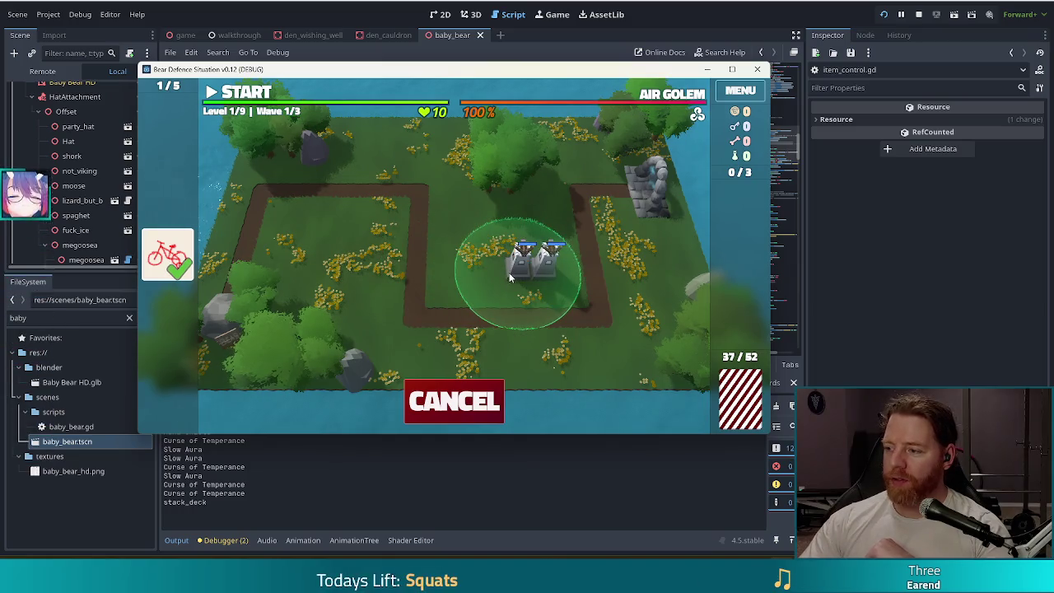
pyautogui.click(460, 270)
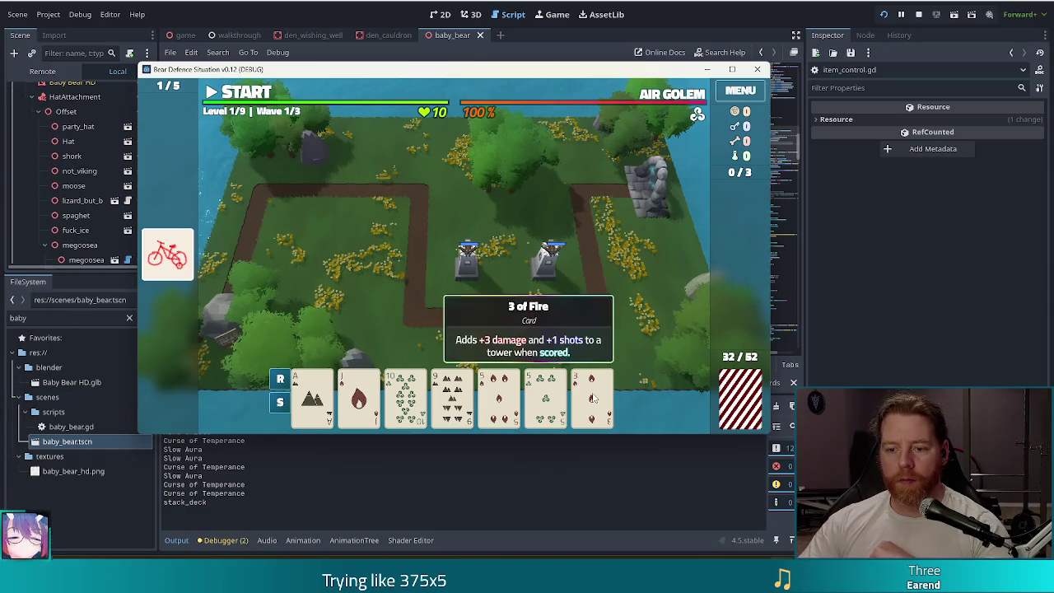
# Discard low cards, play a pair of Aces to place a Ballista, and dismiss the wave summary
pyautogui.click(499, 397)
pyautogui.click(545, 397)
pyautogui.click(482, 329)
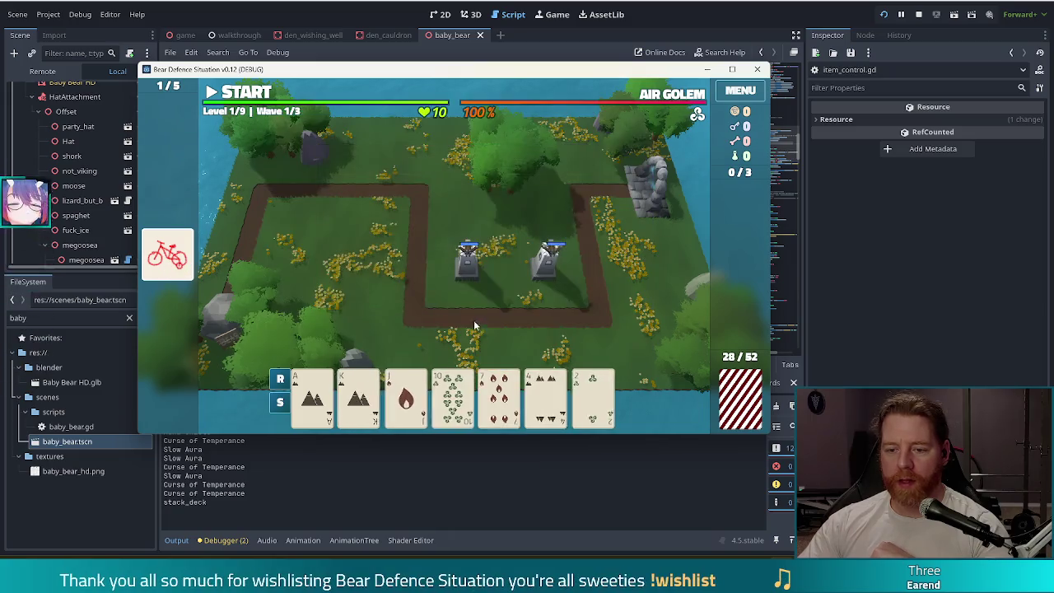
pyautogui.click(499, 391)
pyautogui.click(517, 340)
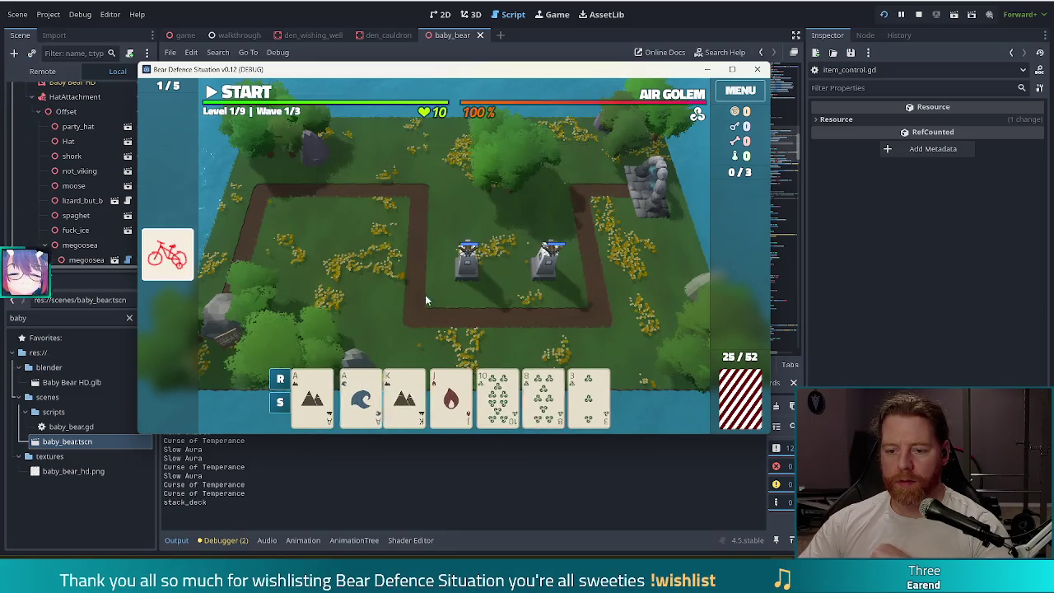
pyautogui.click(445, 395)
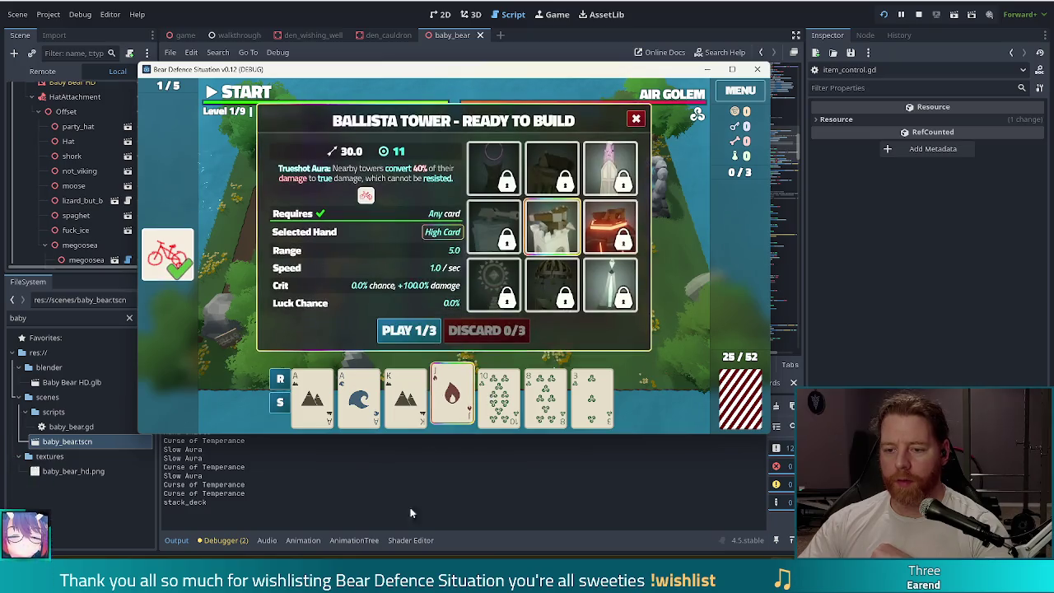
pyautogui.click(448, 397)
pyautogui.click(313, 397)
pyautogui.click(359, 397)
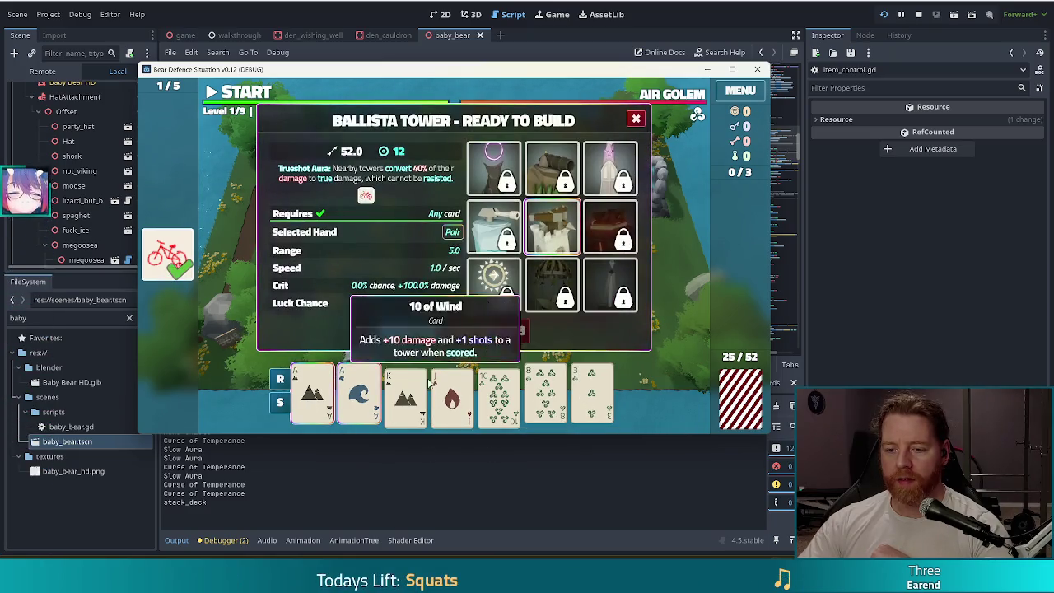
pyautogui.click(408, 330)
pyautogui.click(381, 225)
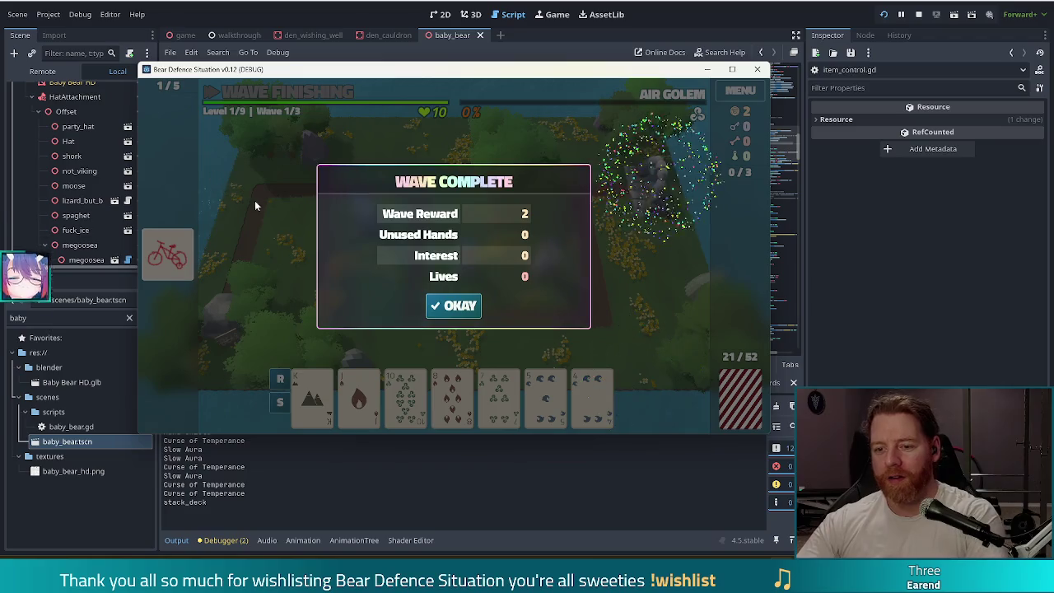
pyautogui.click(476, 308)
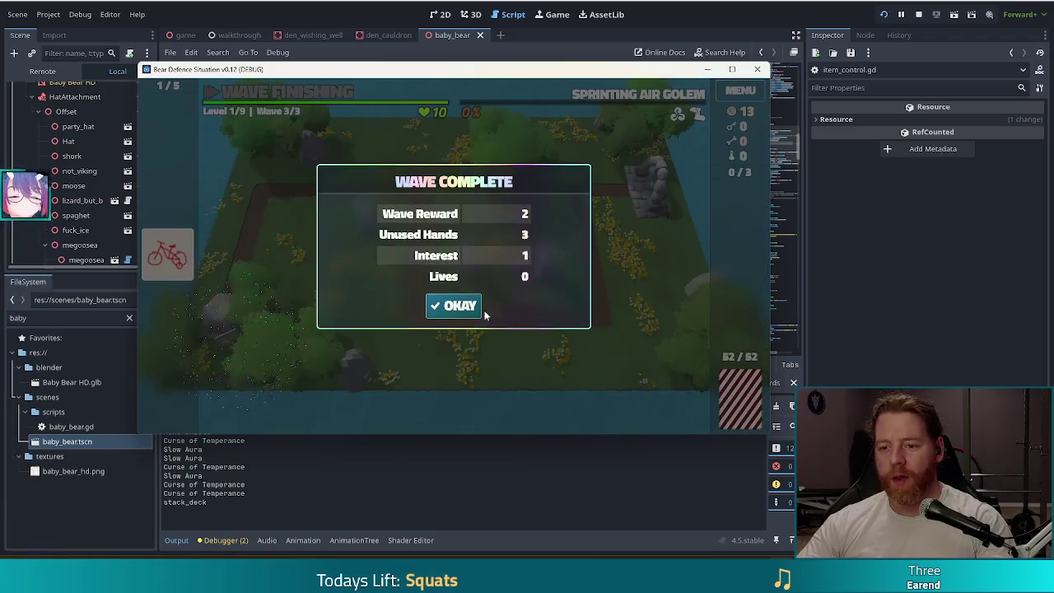
# Accept the wave rewards to reach level 2 and upgrade the Ballista's Shots
pyautogui.click(452, 307)
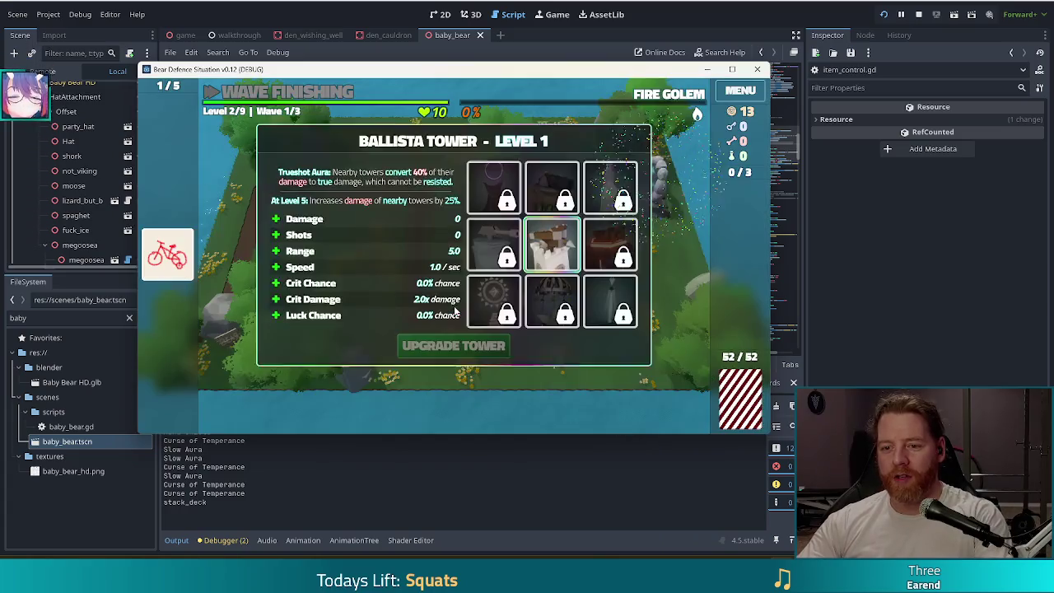
pyautogui.click(335, 236)
pyautogui.click(447, 352)
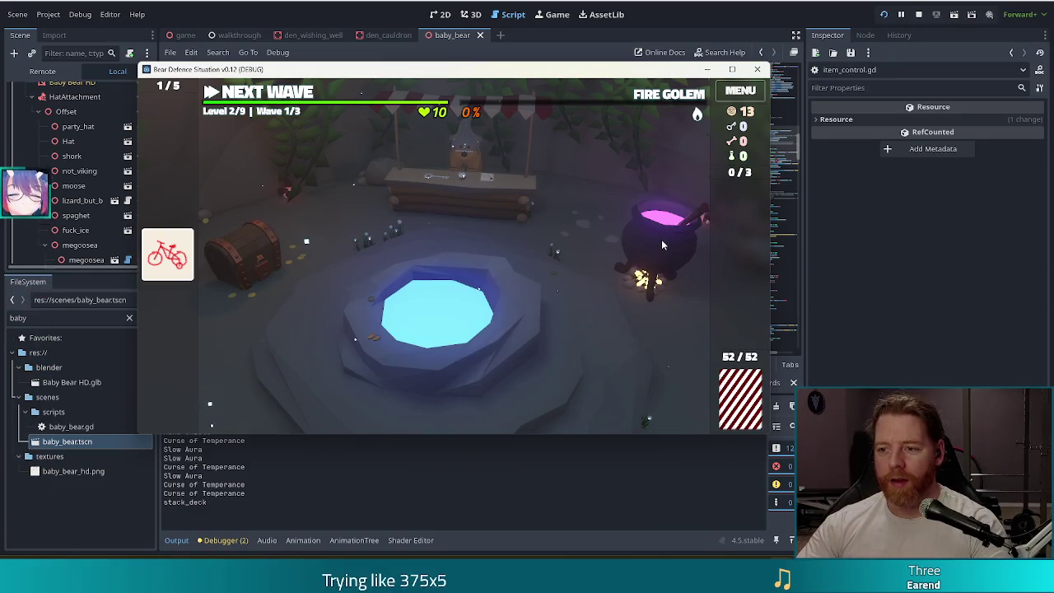
# Open the cauldron, run the test_kit cheat for 100 of each material, and add a bone
pyautogui.click(662, 240)
pyautogui.write('t_k')
pyautogui.press('Return')
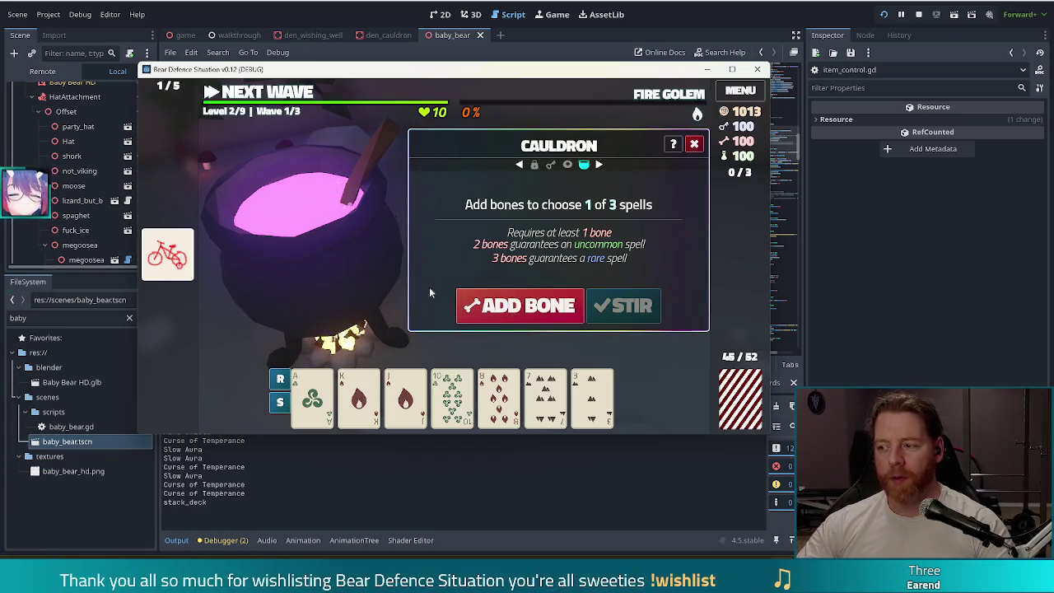
pyautogui.click(543, 307)
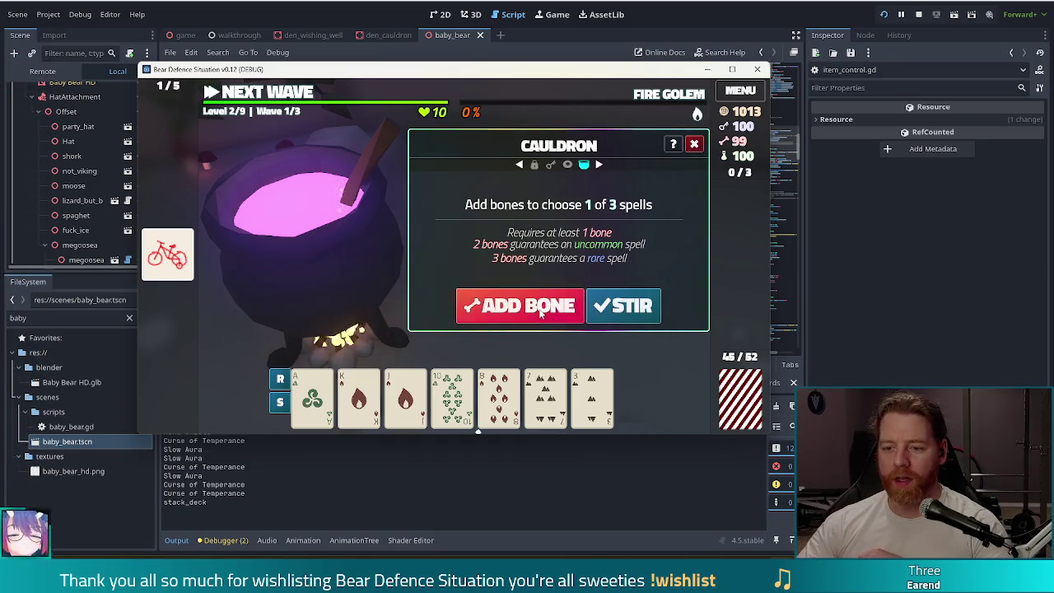
# Add two bones to the cauldron, stir, and skip the first spell offer
pyautogui.click(540, 309)
pyautogui.click(541, 308)
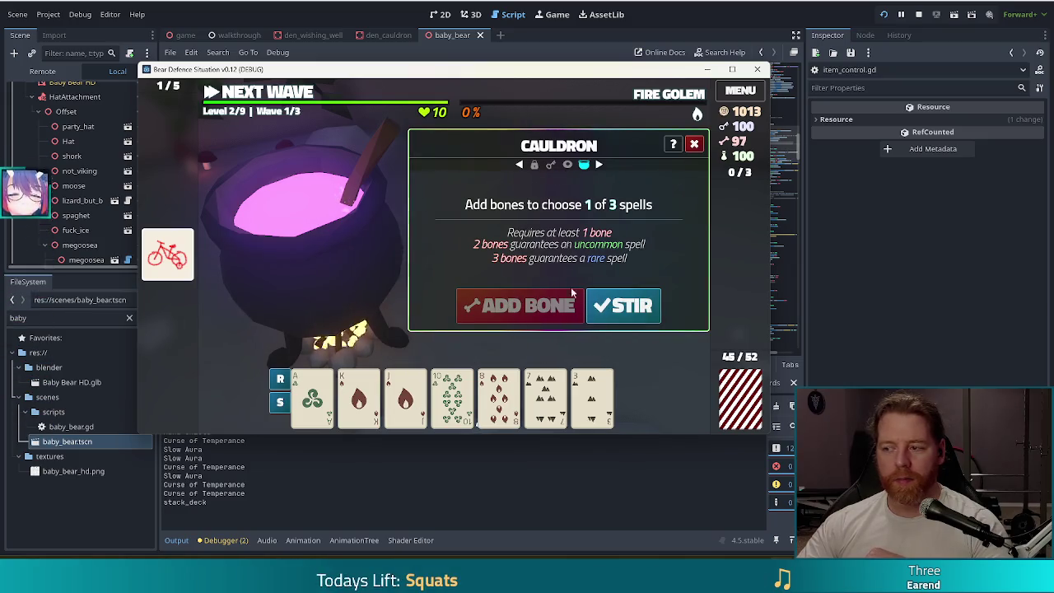
pyautogui.click(624, 305)
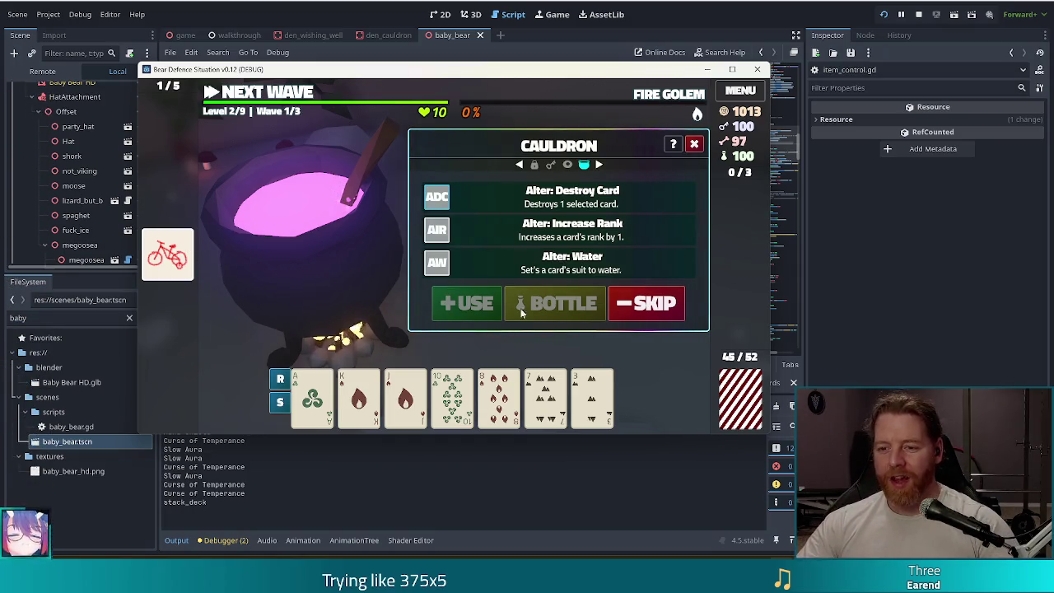
pyautogui.click(647, 303)
# Brew with more bones, then apply Transmute Material: Sapphire to the Ace of Wind
pyautogui.click(510, 307)
pyautogui.click(510, 308)
pyautogui.click(510, 307)
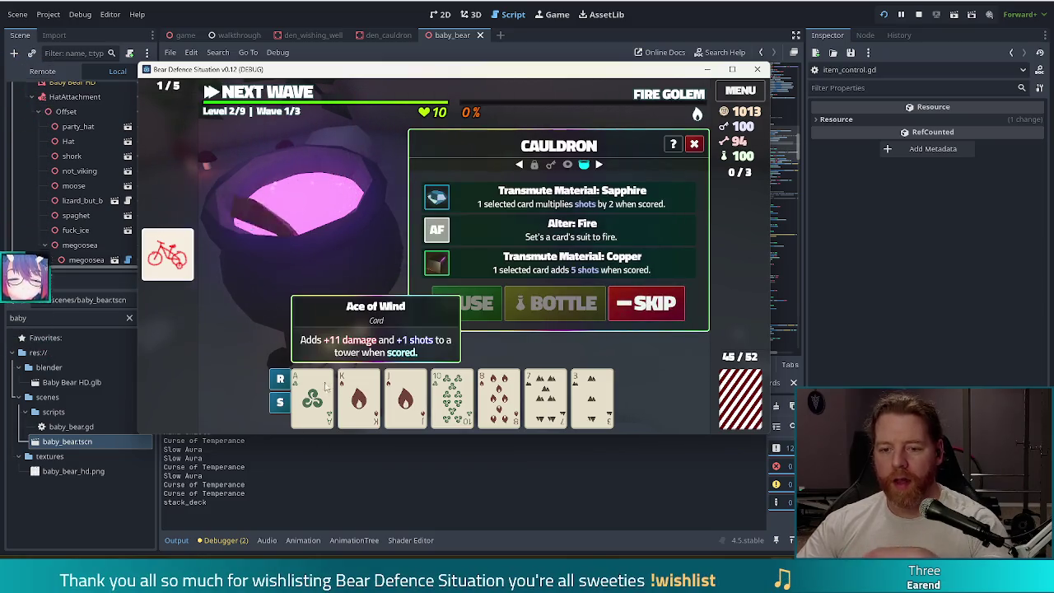
pyautogui.click(729, 68)
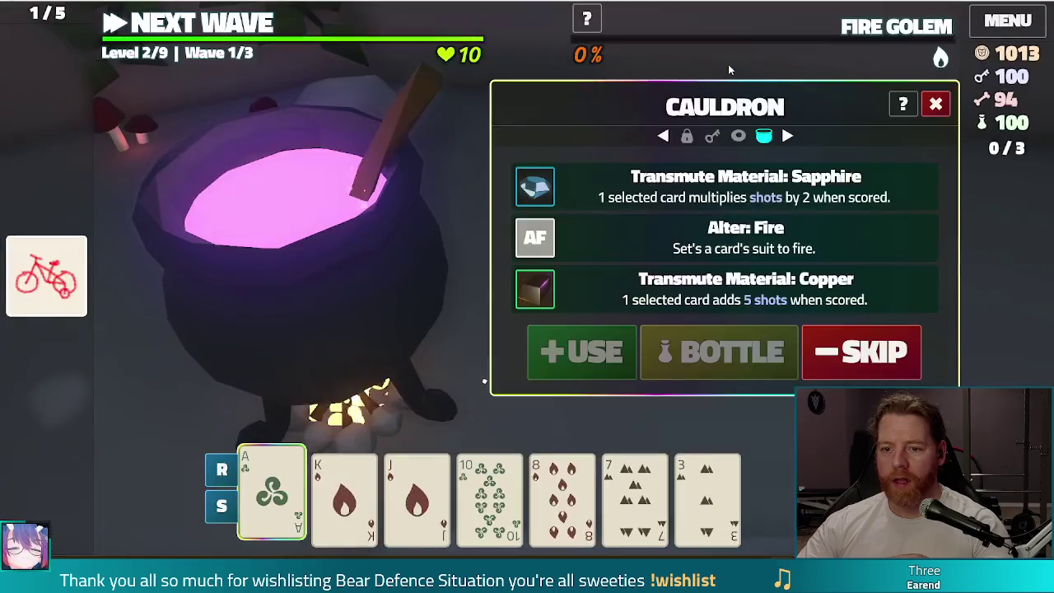
pyautogui.press('super+Down')
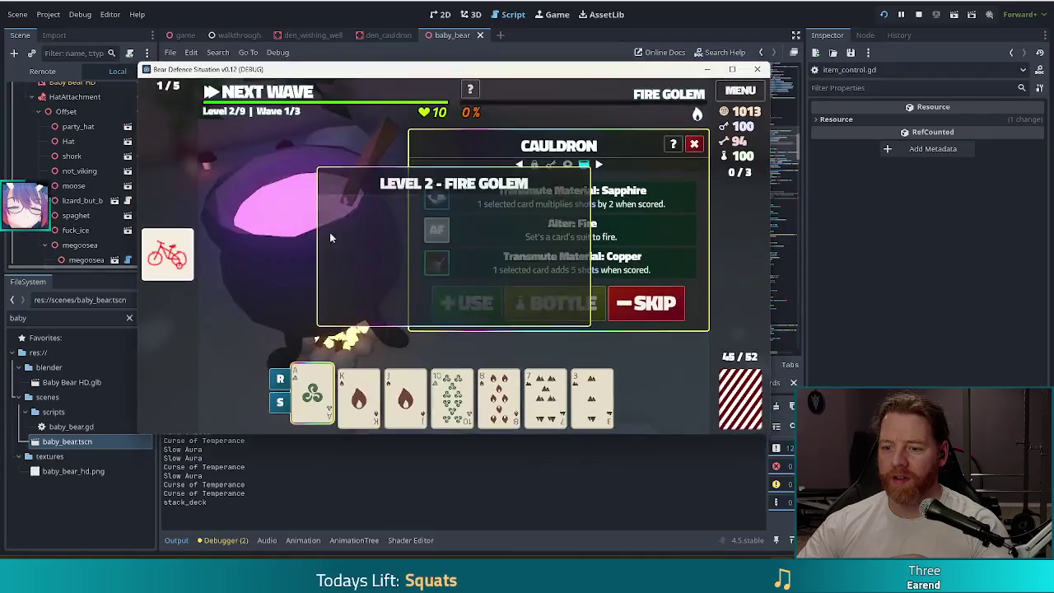
pyautogui.click(521, 198)
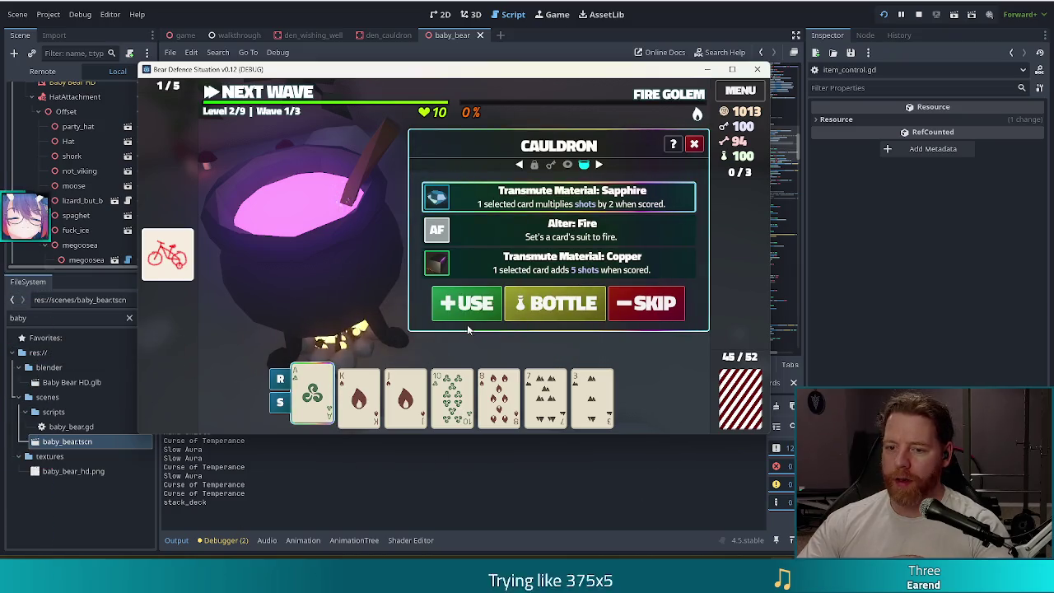
pyautogui.click(467, 306)
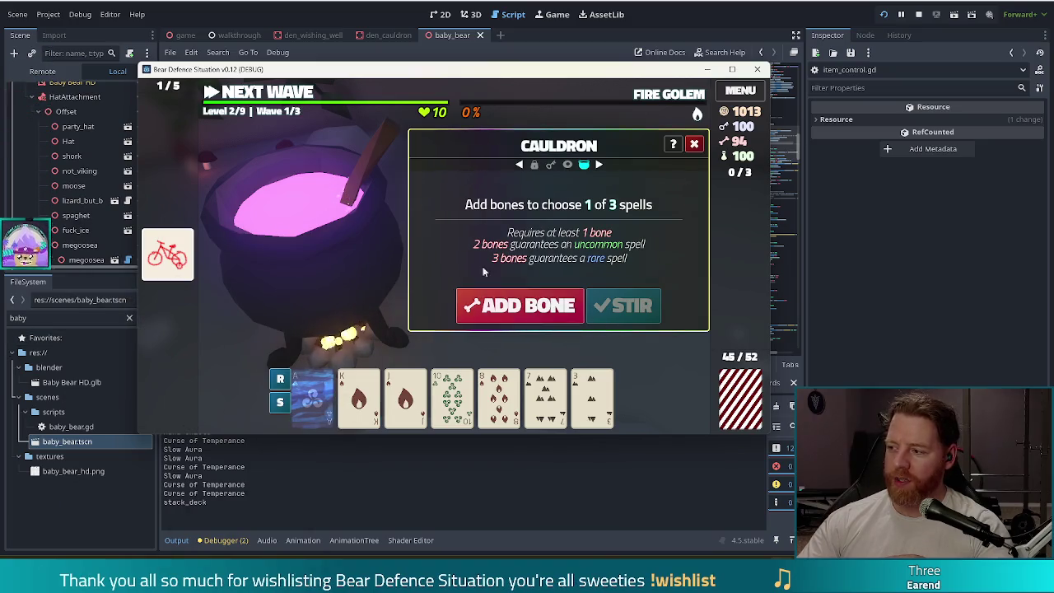
# Brew with two bones and transmute the King of Fire to Copper
pyautogui.click(519, 305)
pyautogui.click(519, 305)
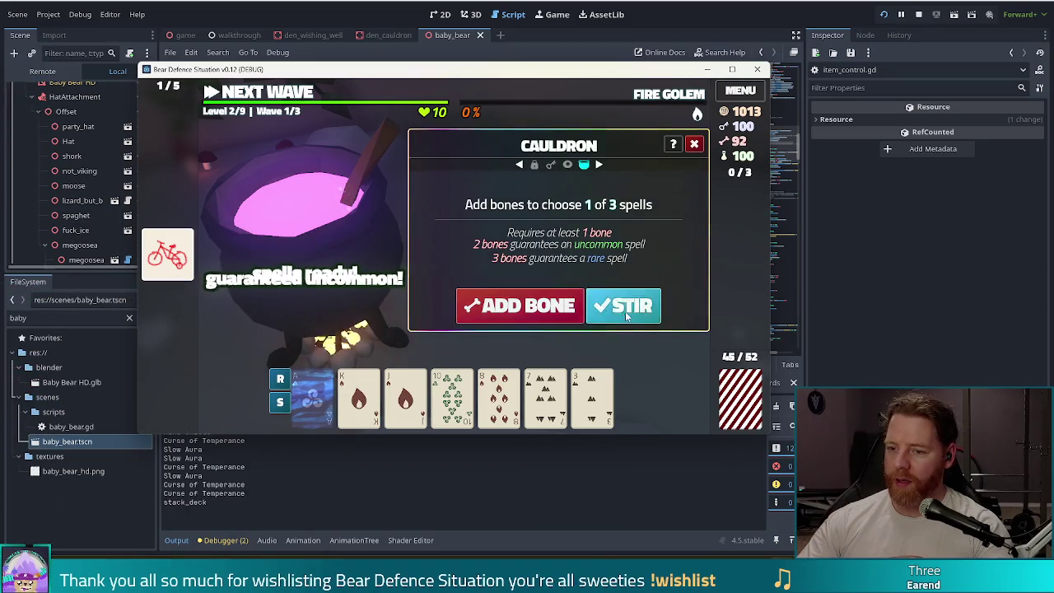
pyautogui.click(624, 307)
pyautogui.click(360, 397)
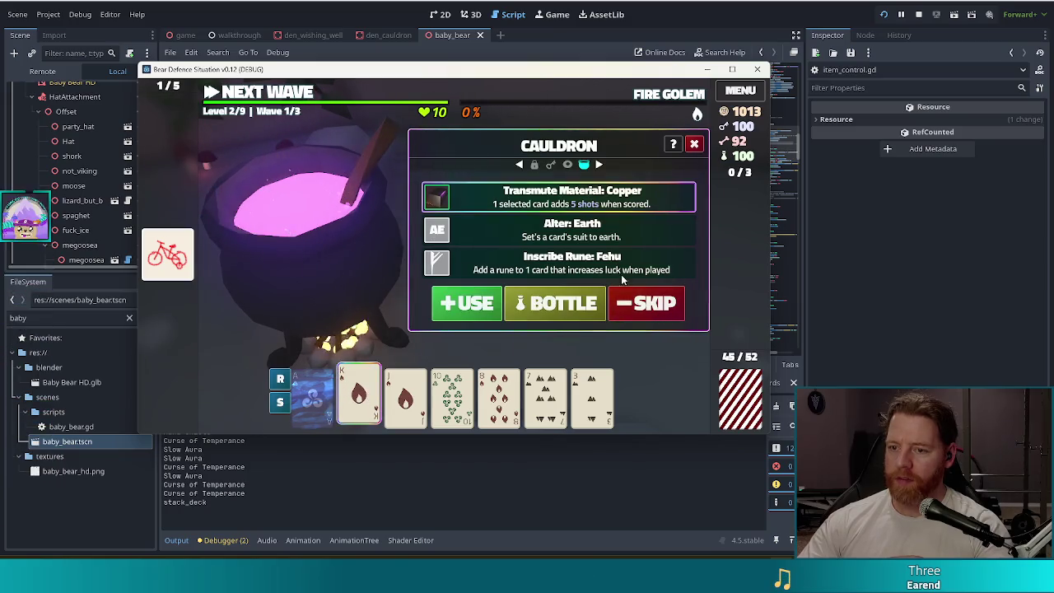
pyautogui.click(467, 311)
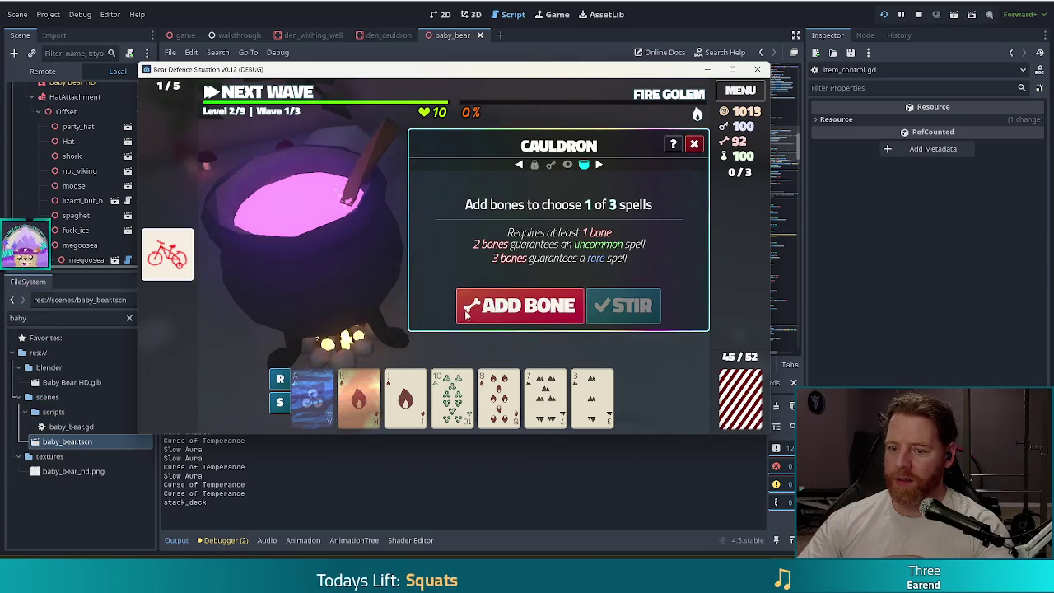
# Transmute the Jack of Fire to Gold, then close the cauldron and stop the game
pyautogui.click(527, 306)
pyautogui.click(527, 307)
pyautogui.click(623, 306)
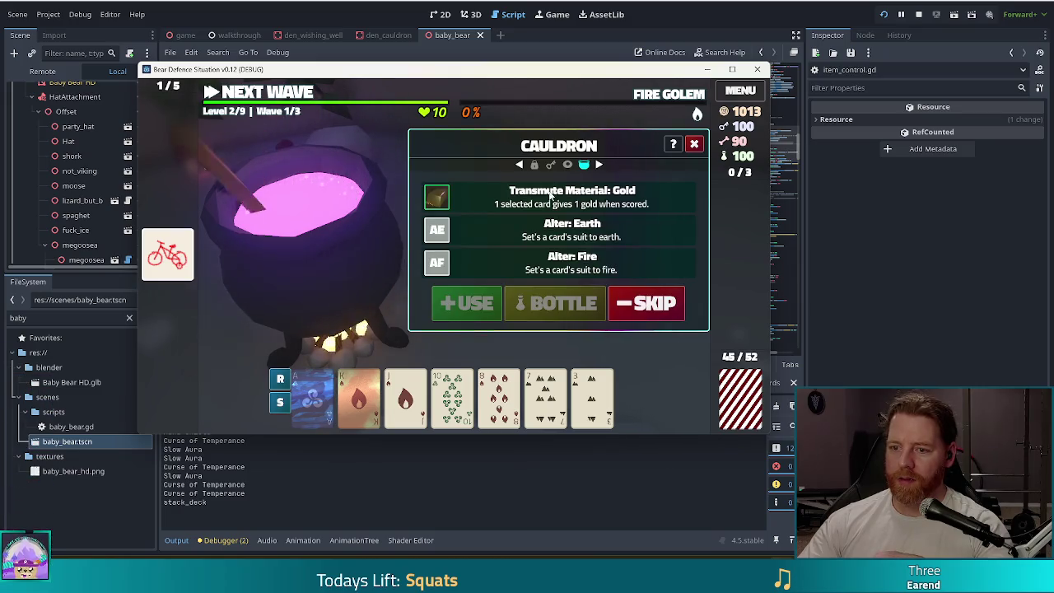
pyautogui.click(402, 402)
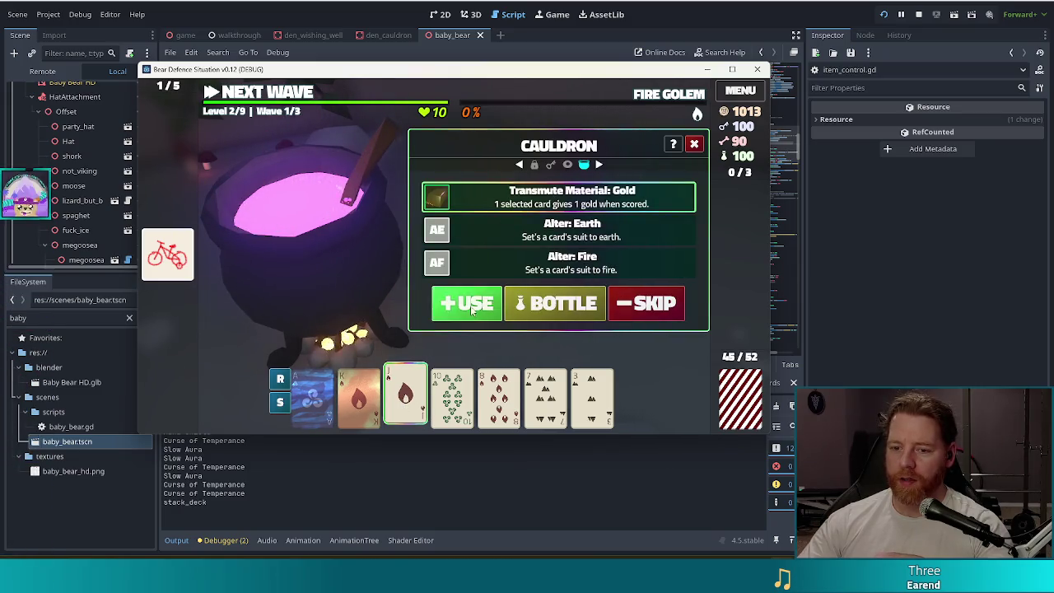
pyautogui.click(473, 307)
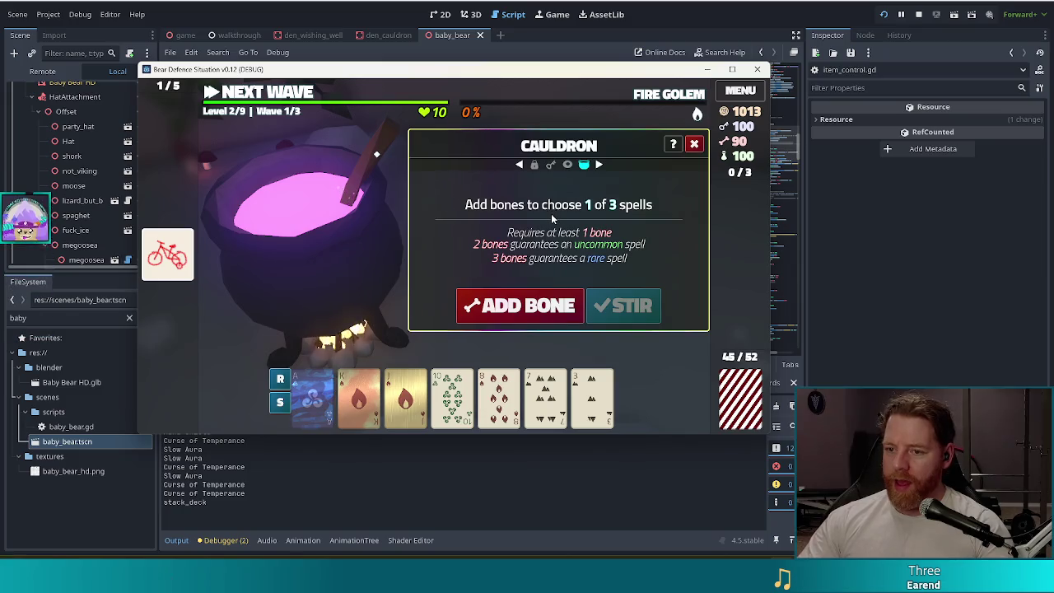
pyautogui.click(694, 144)
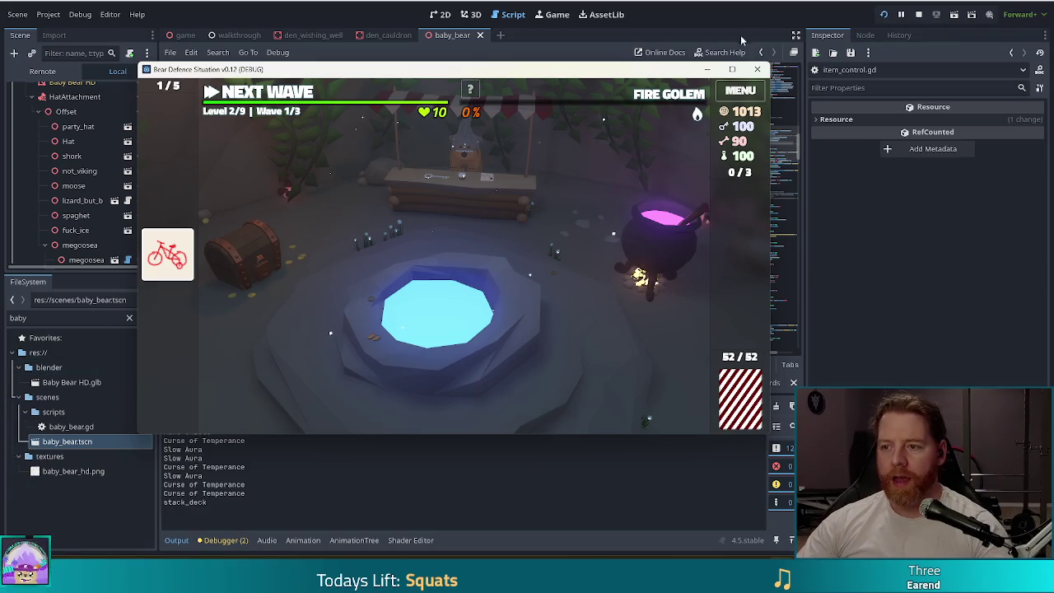
pyautogui.click(756, 71)
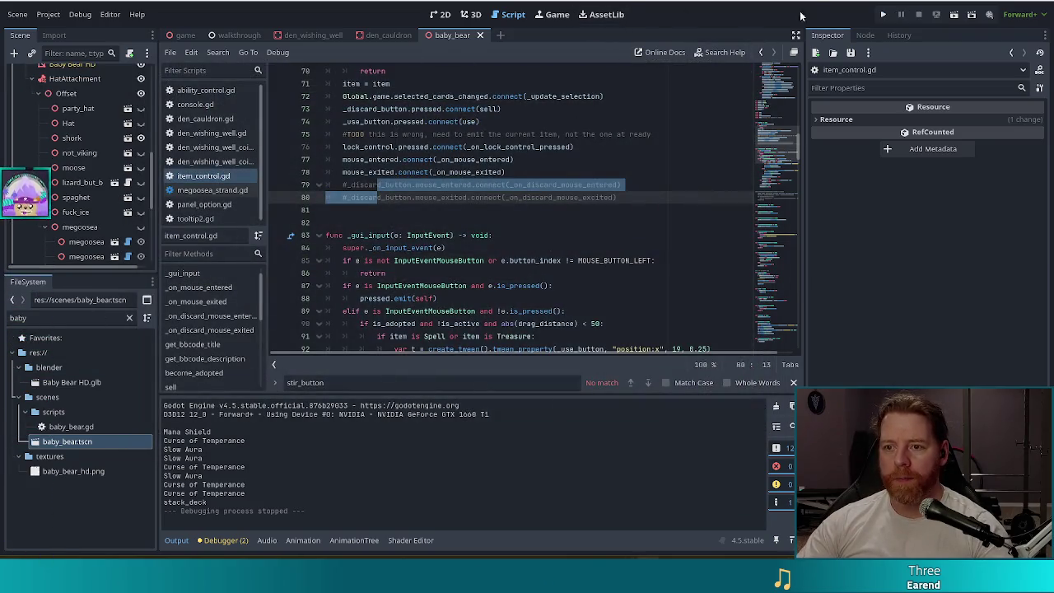